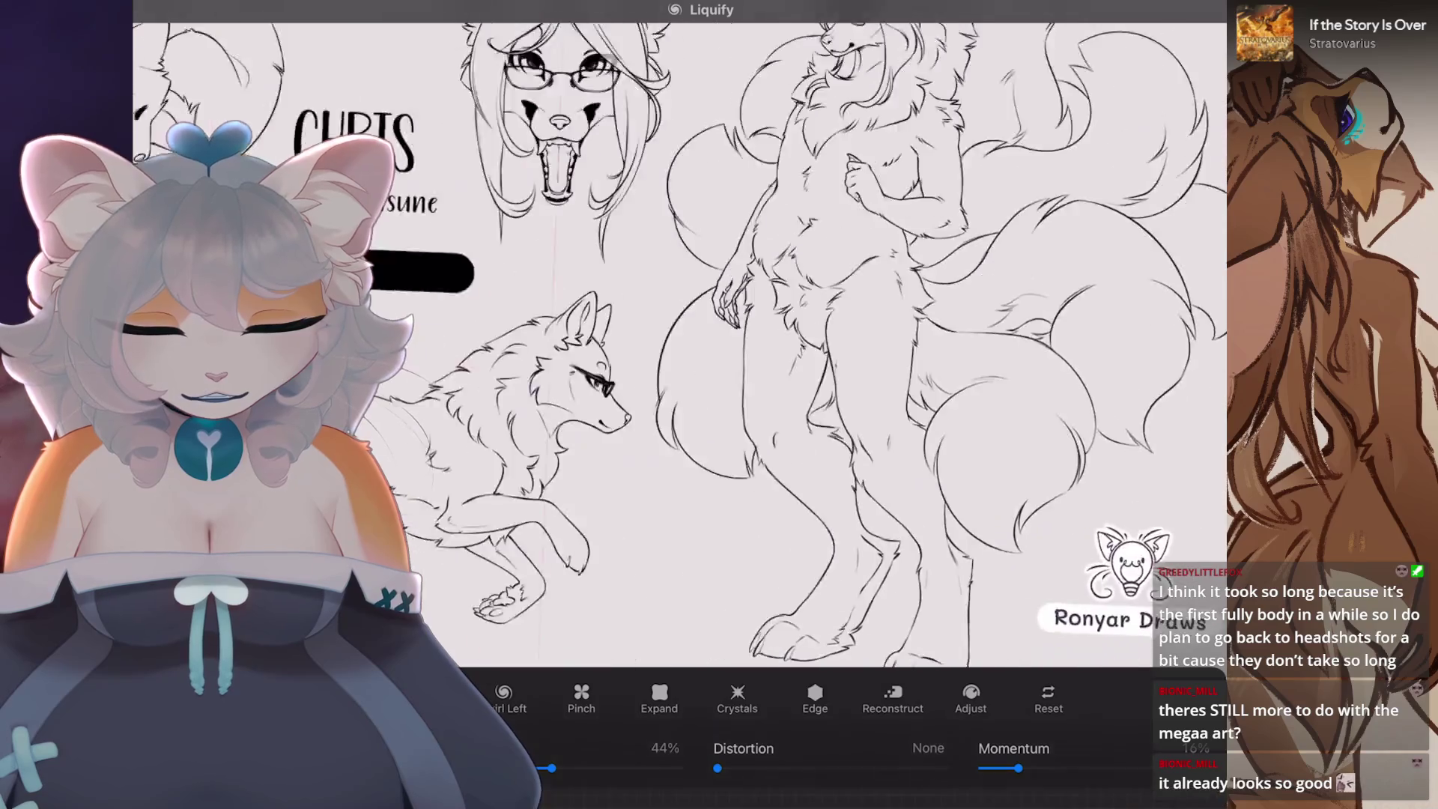
- Undo the last Liquify push, refit the CHRIS sheet in view and bring up the canvas actions
key(ctrl+z)
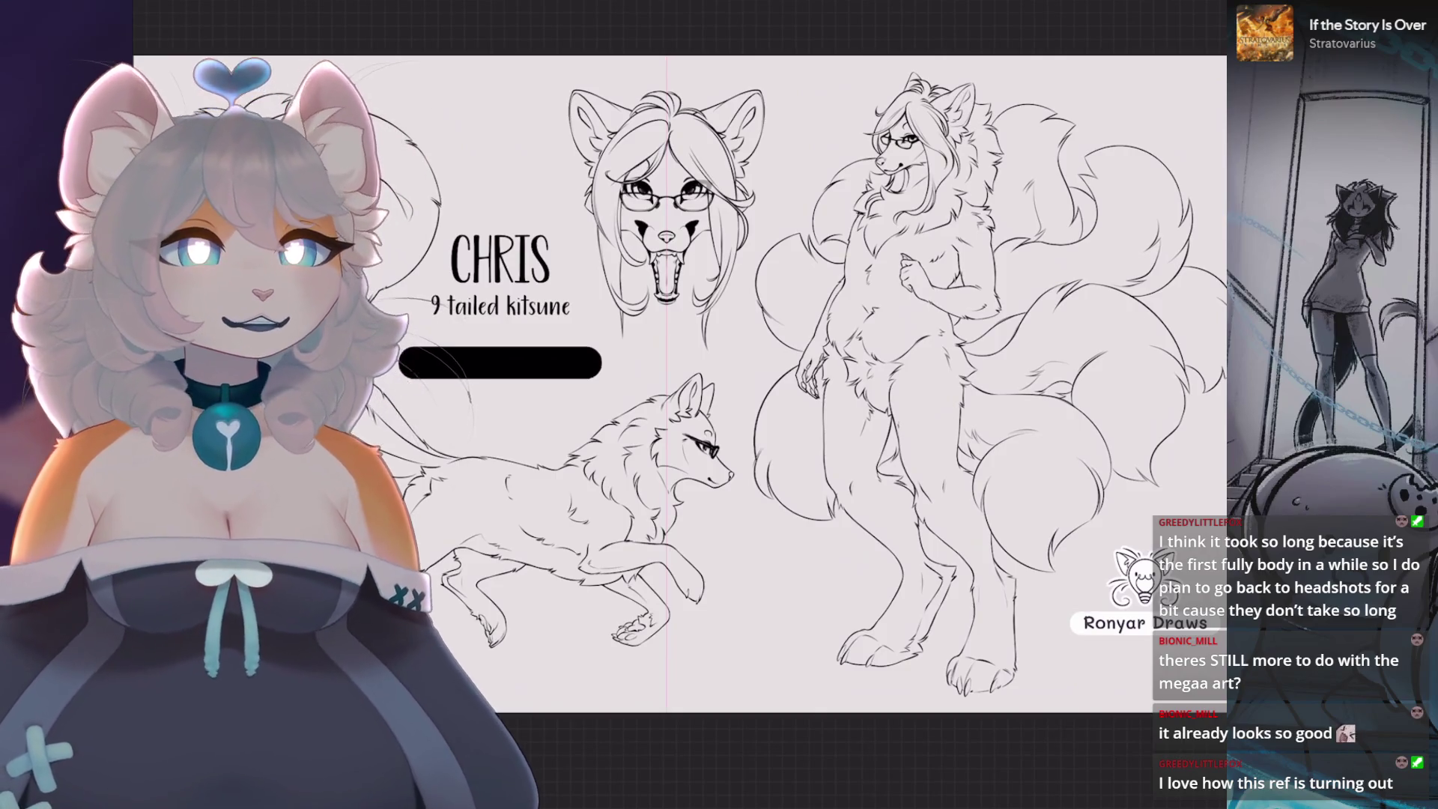
key(ctrl+minus)
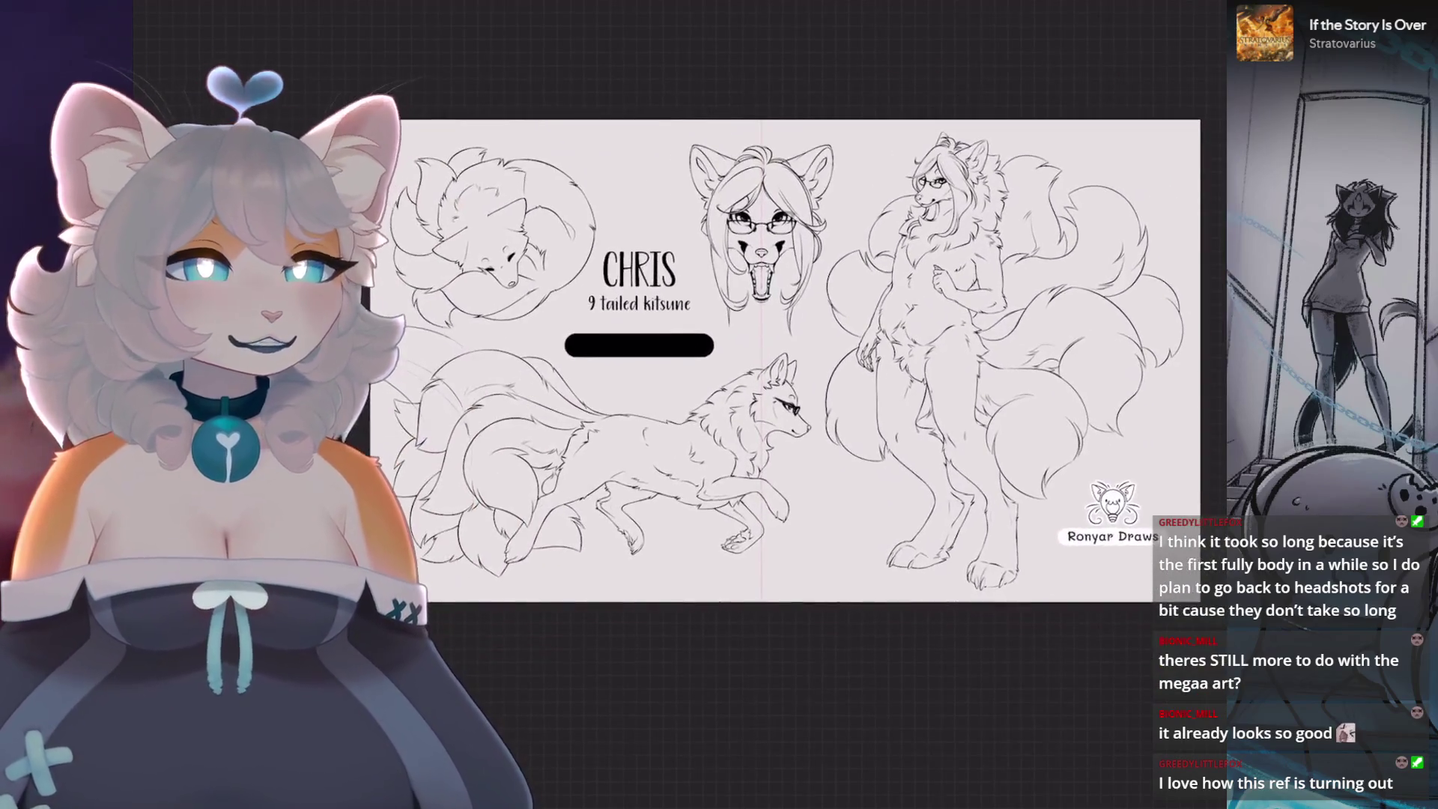
key(ctrl+minus)
key(ctrl+plus)
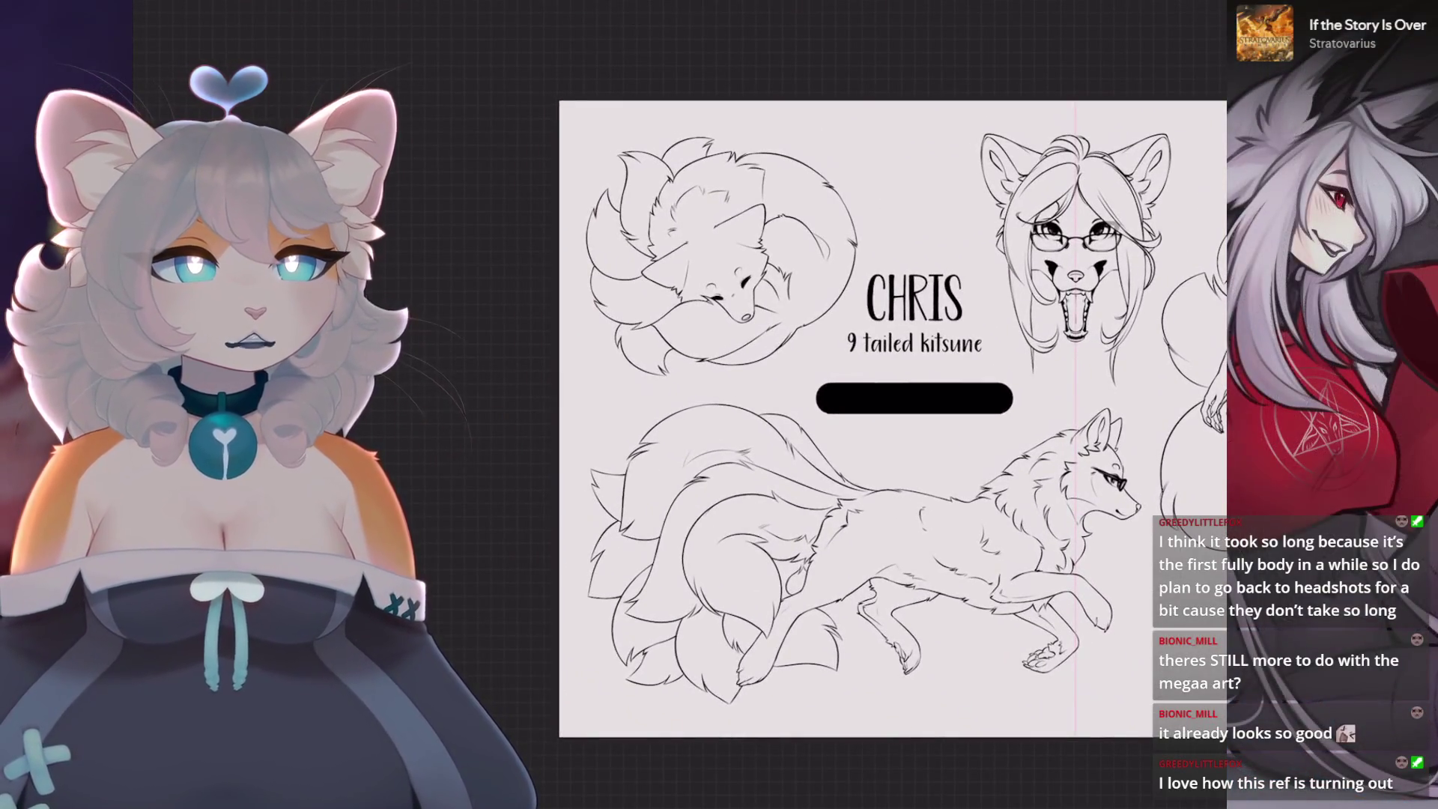
key(ctrl+minus)
key(ctrl+plus)
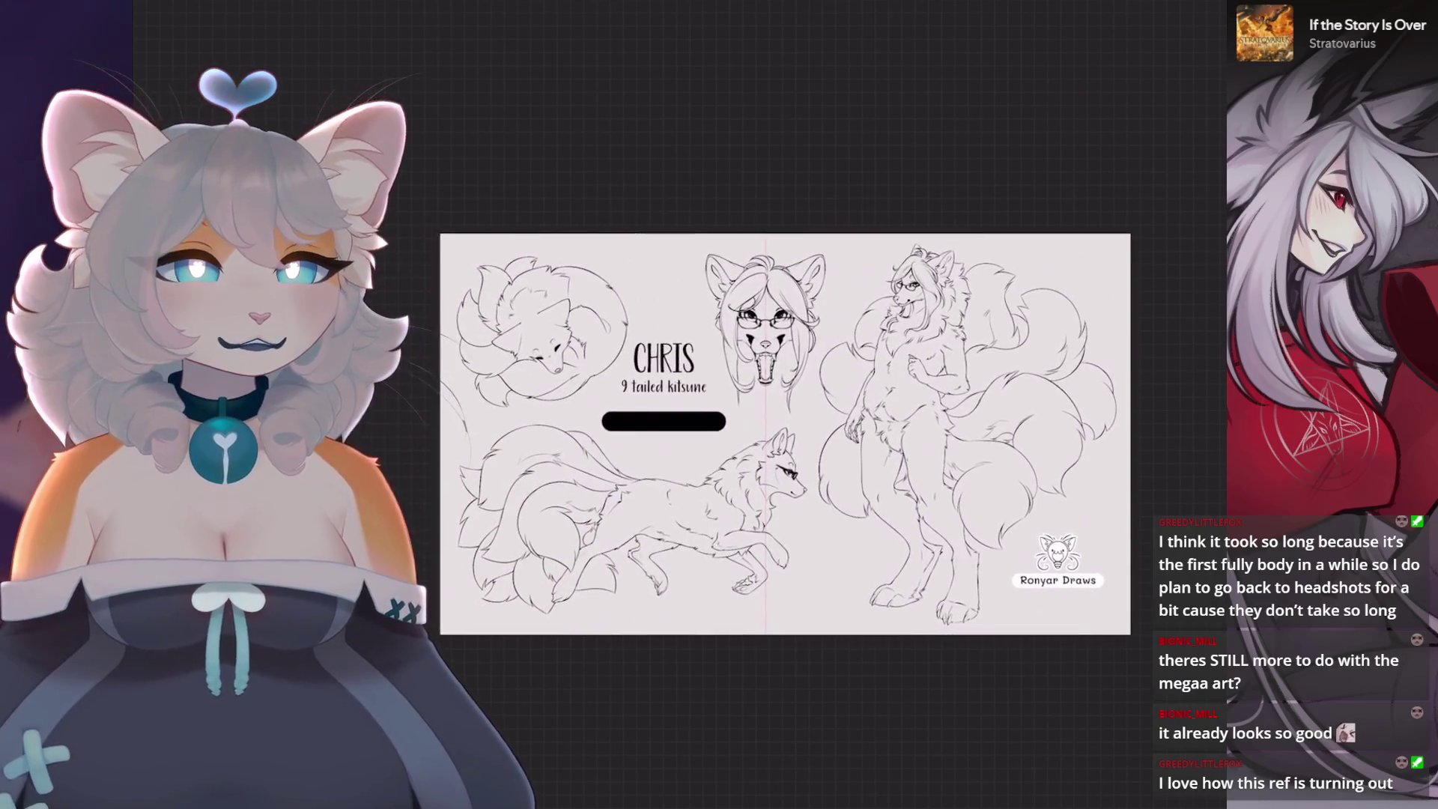
key(ctrl+plus)
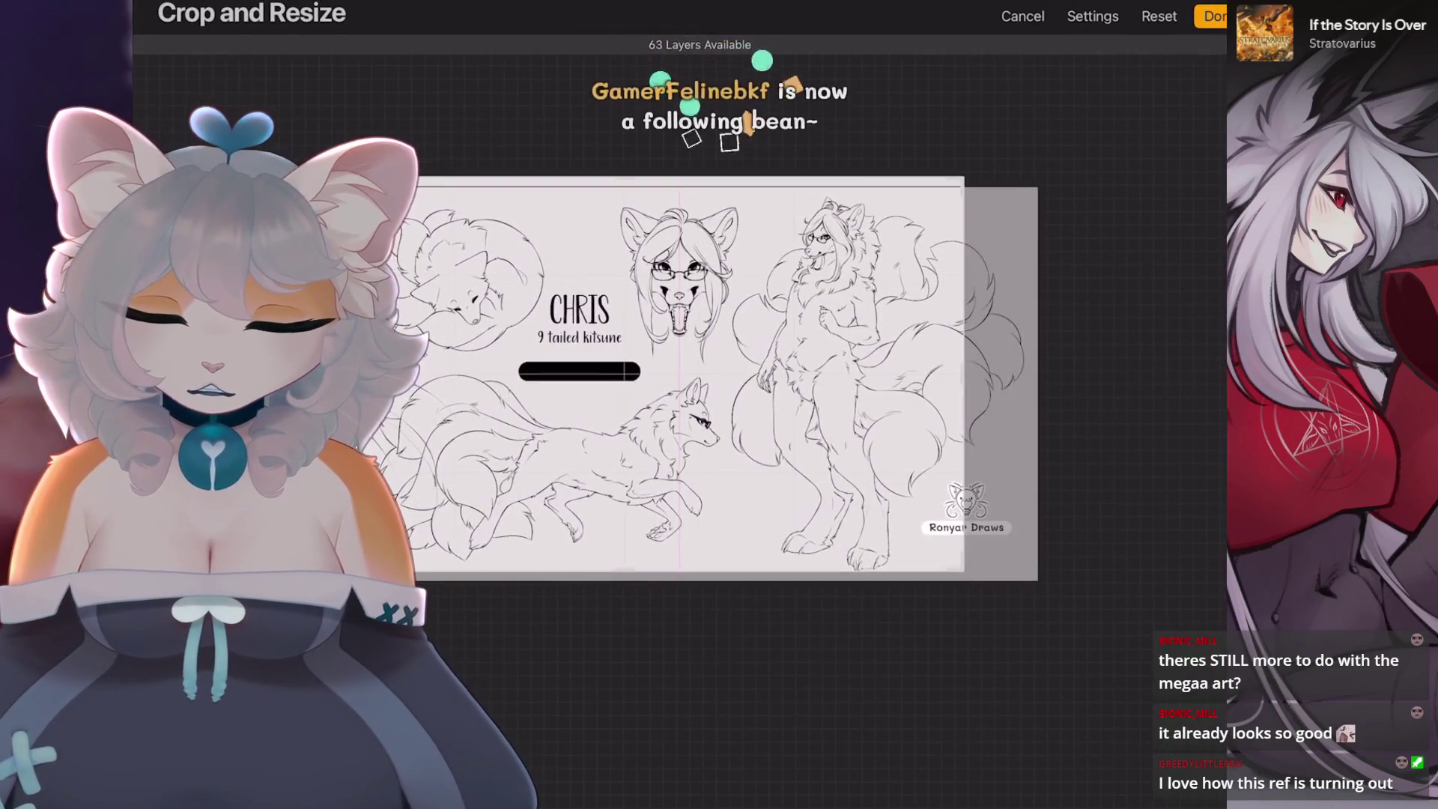
scroll(832, 371, up, 3)
- Crop the canvas from its left edge to about 5220 px wide and apply it
drag(604, 399, 582, 401)
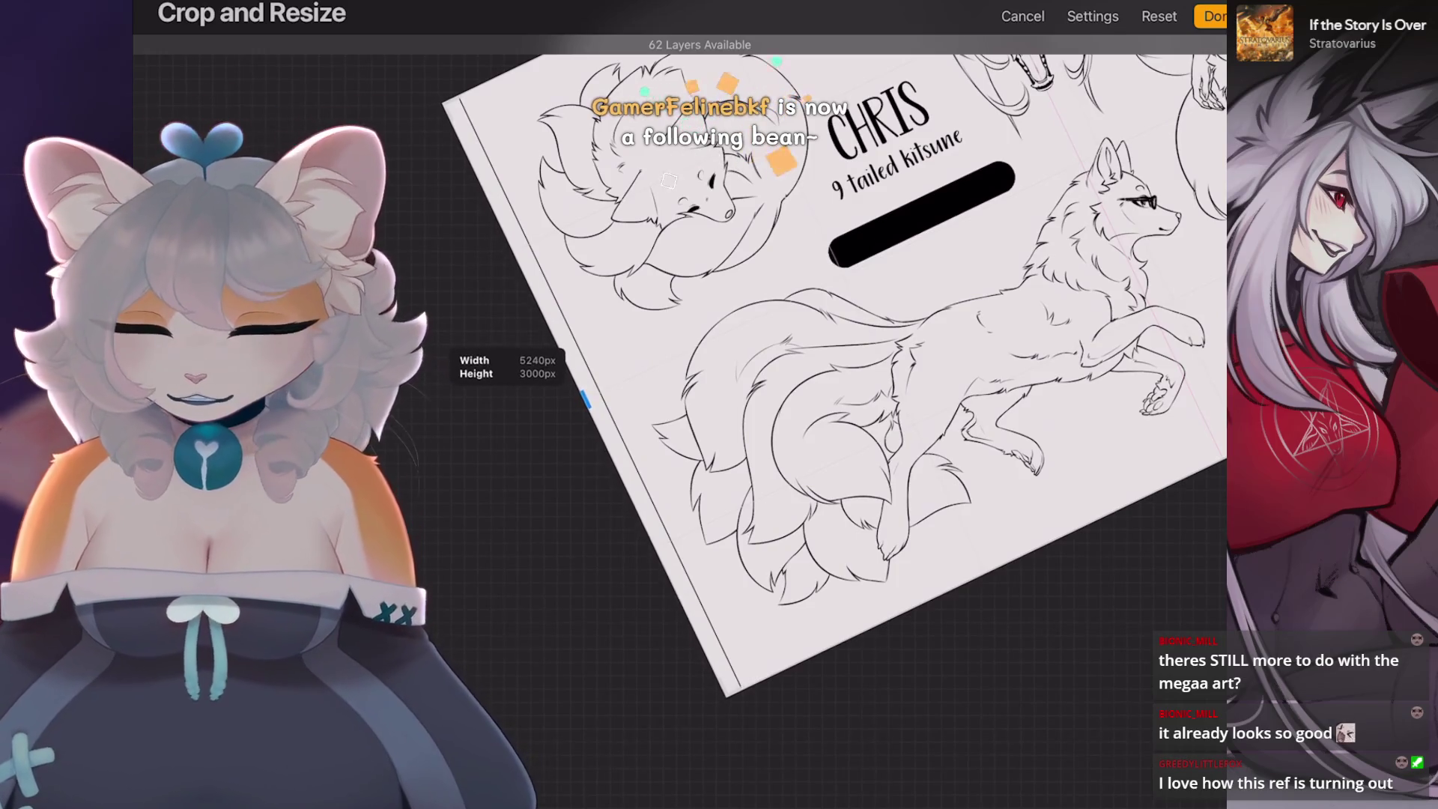
click(1212, 16)
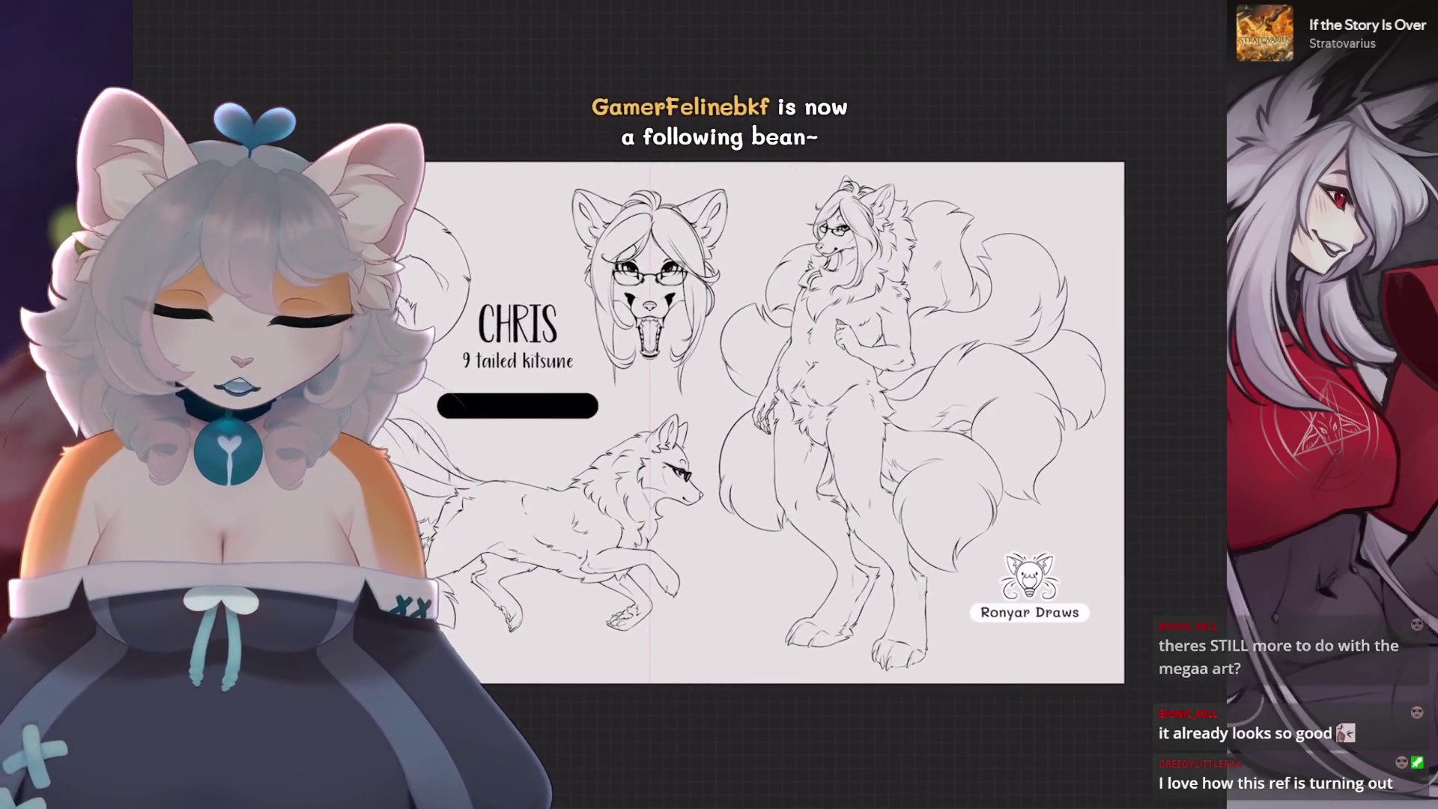
scroll(764, 428, up, 5)
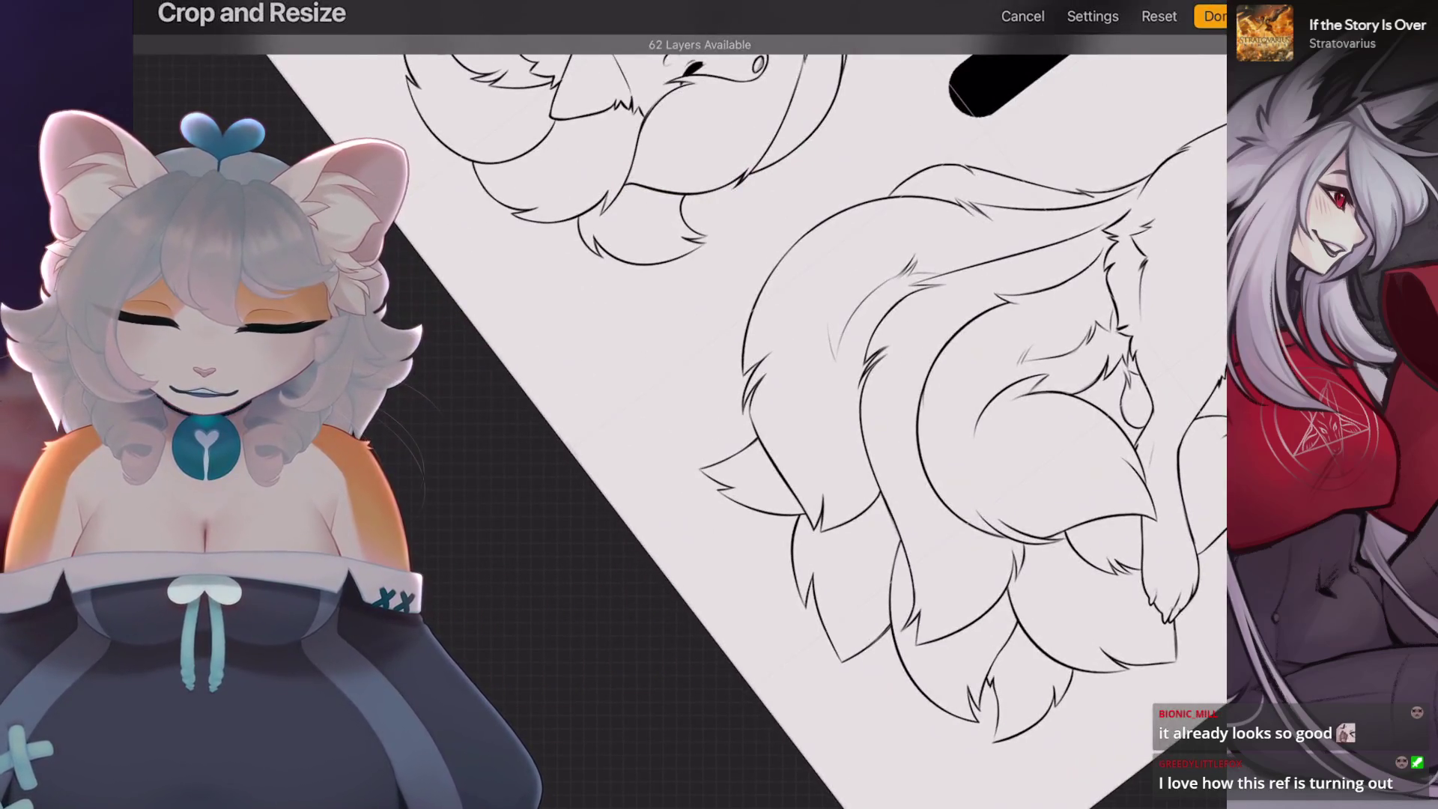
drag(573, 442, 576, 445)
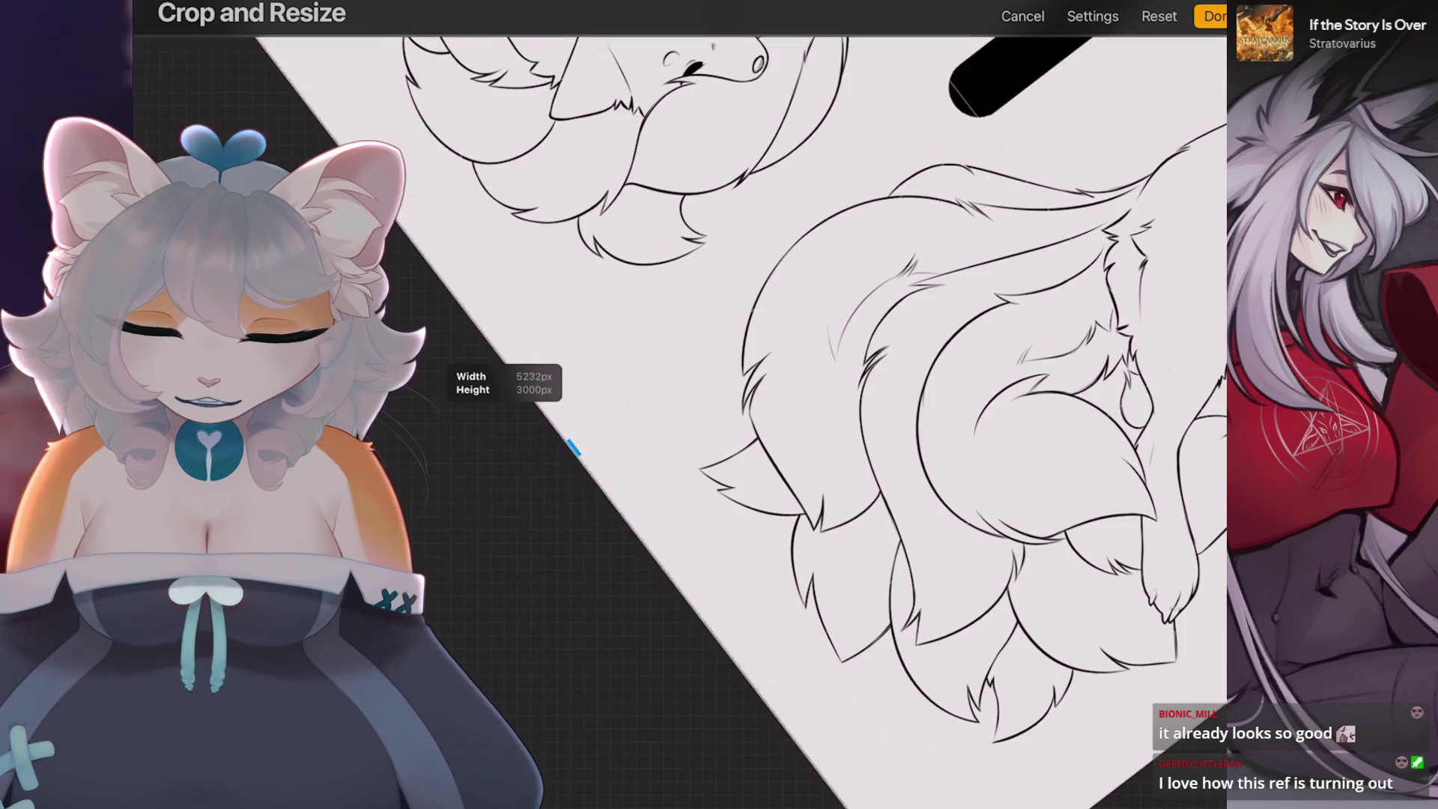
click(1214, 16)
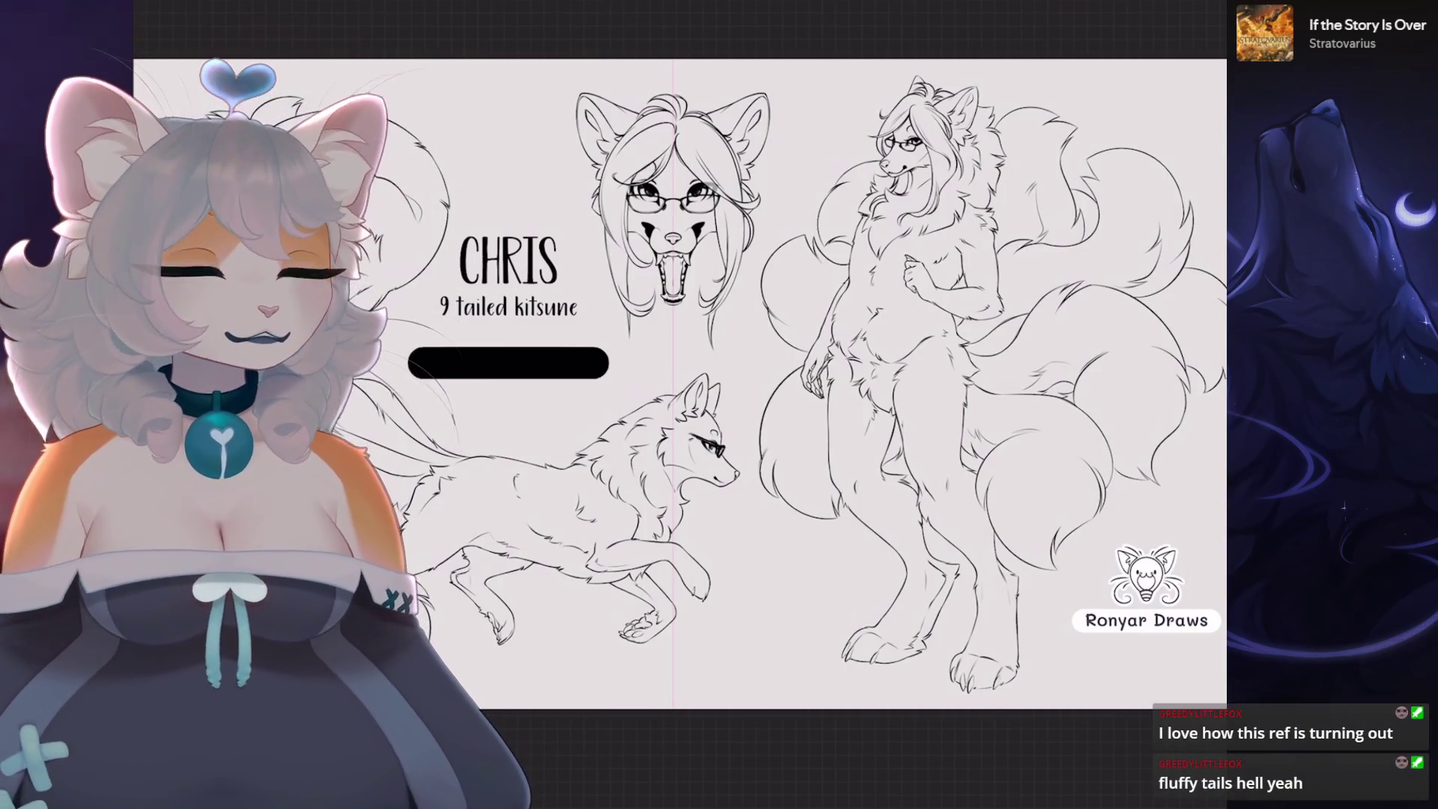
- Show the coloured kitsune on Layer 25 and the swirl markings on Layer 52
key(ctrl+0)
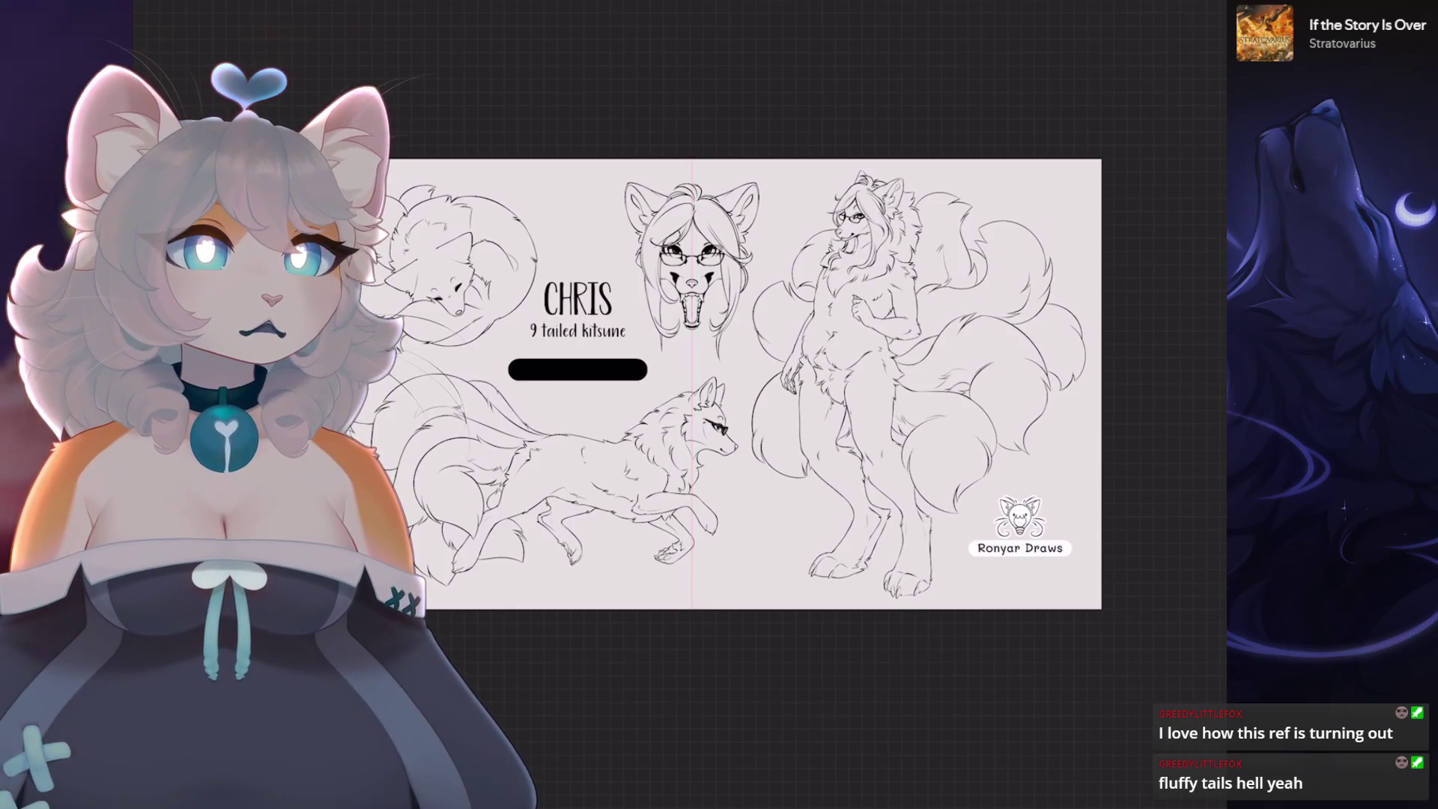
scroll(742, 382, down, 2)
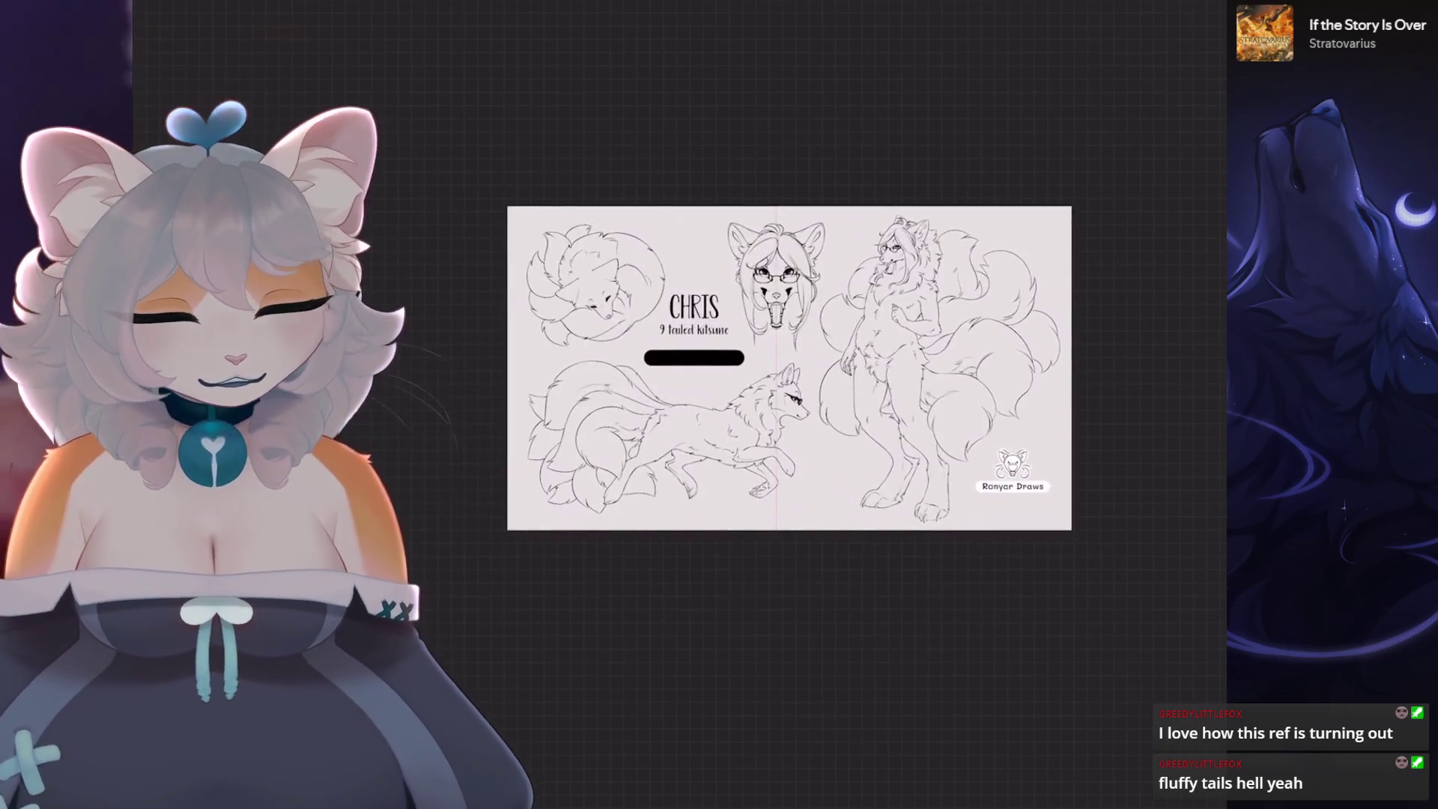
scroll(719, 382, up, 4)
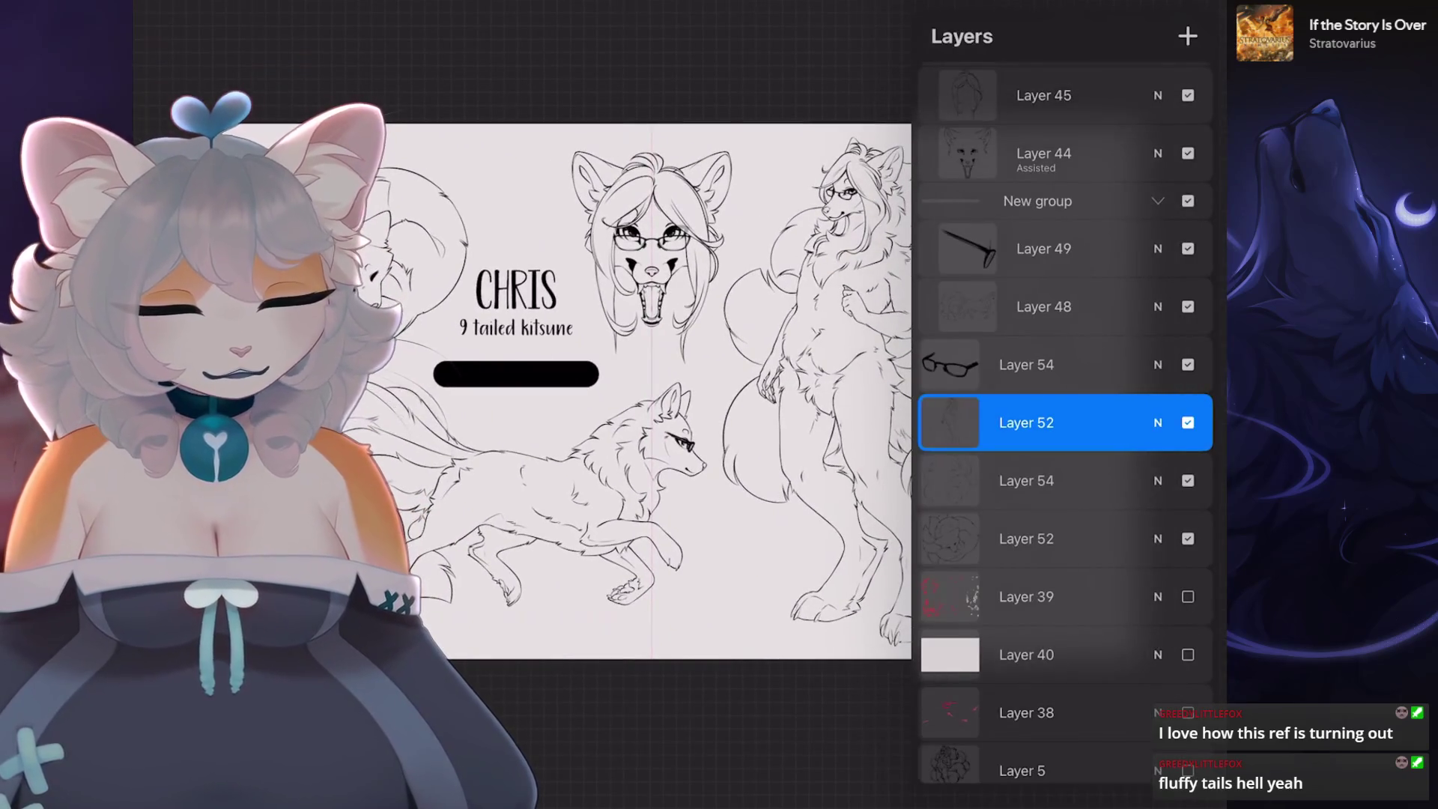
scroll(1066, 427, down, 5)
scroll(1066, 427, down, 5)
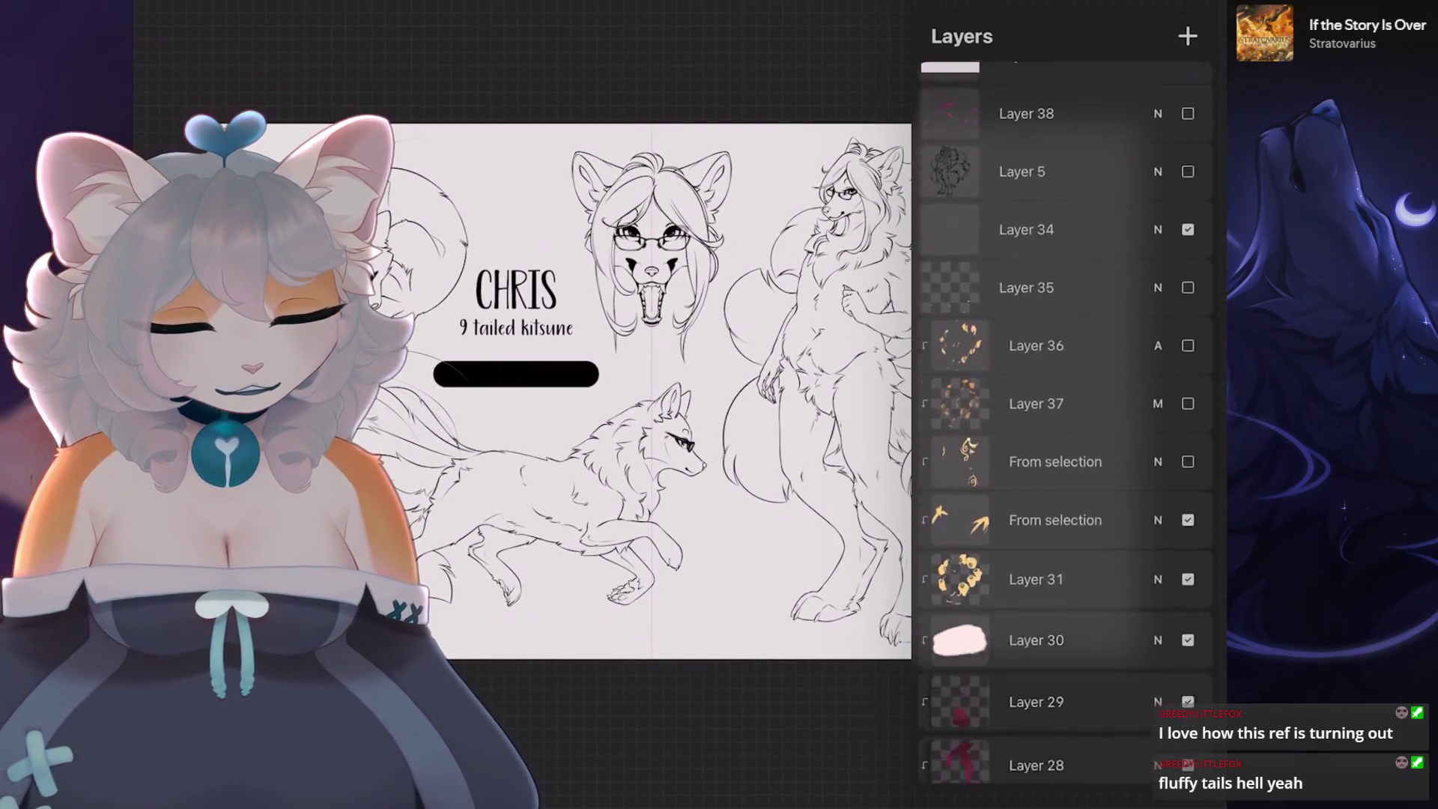
scroll(652, 383, down, 3)
scroll(1065, 427, down, 5)
scroll(1066, 427, down, 2)
click(1188, 438)
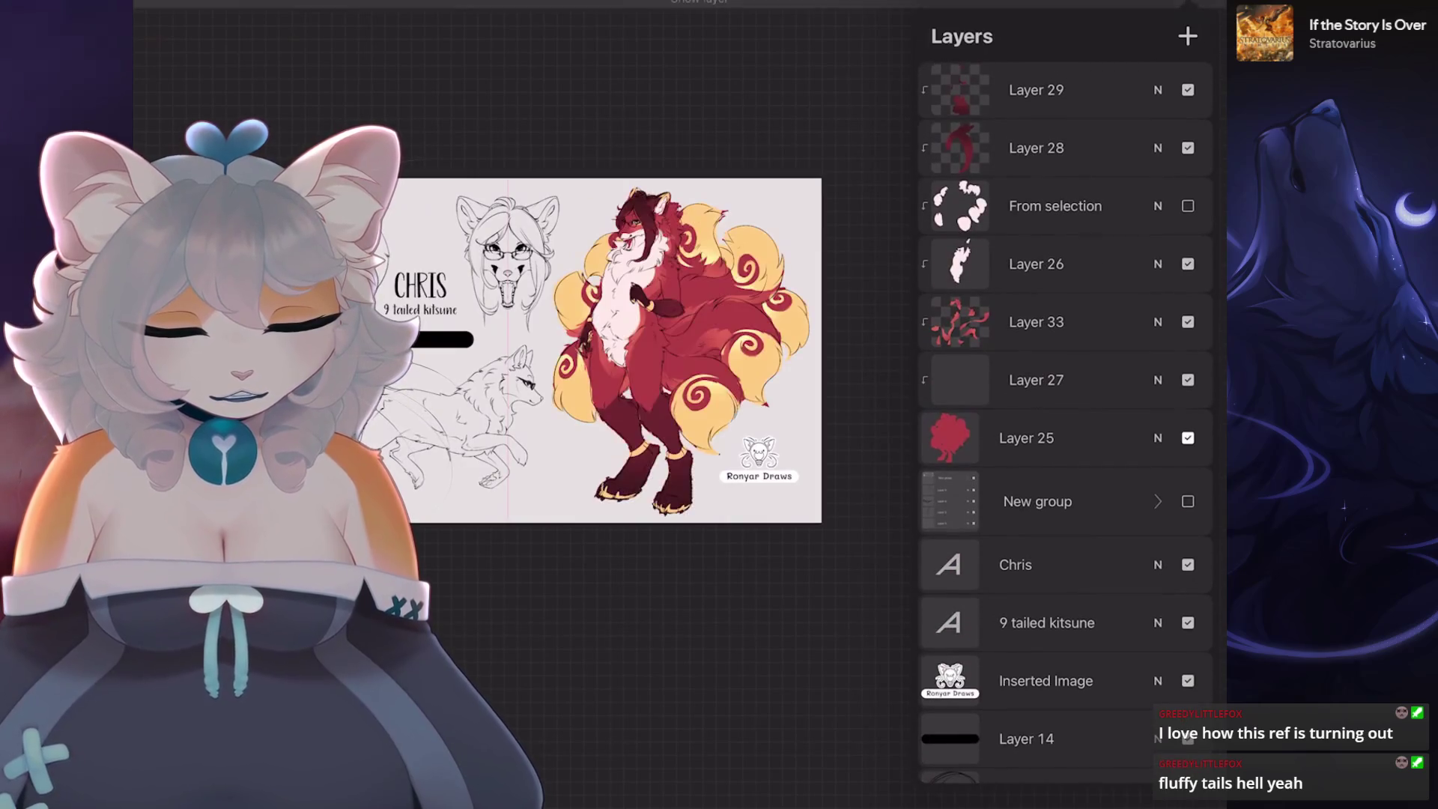
scroll(607, 371, up, 4)
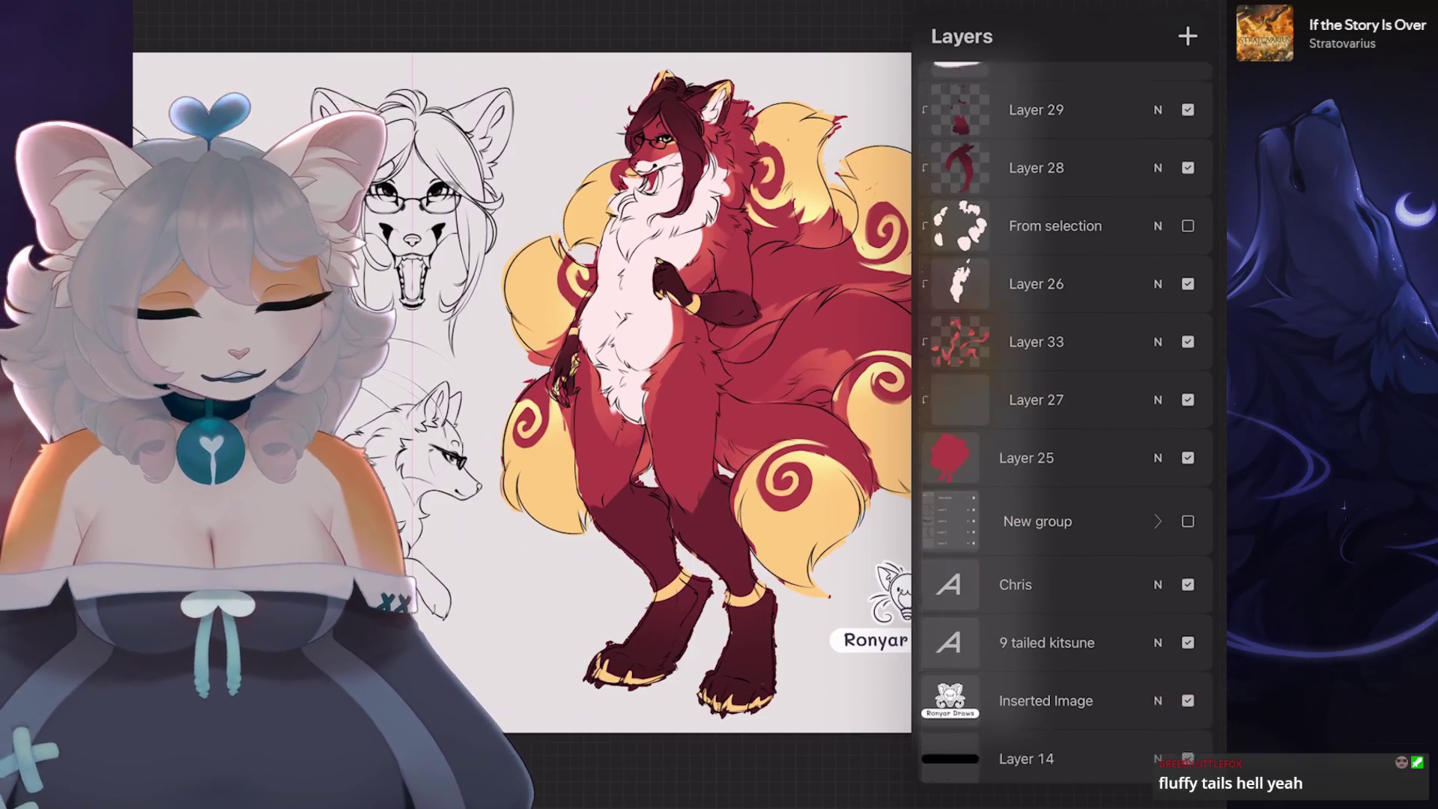
scroll(1066, 427, up, 3)
scroll(1066, 427, up, 3)
click(1057, 104)
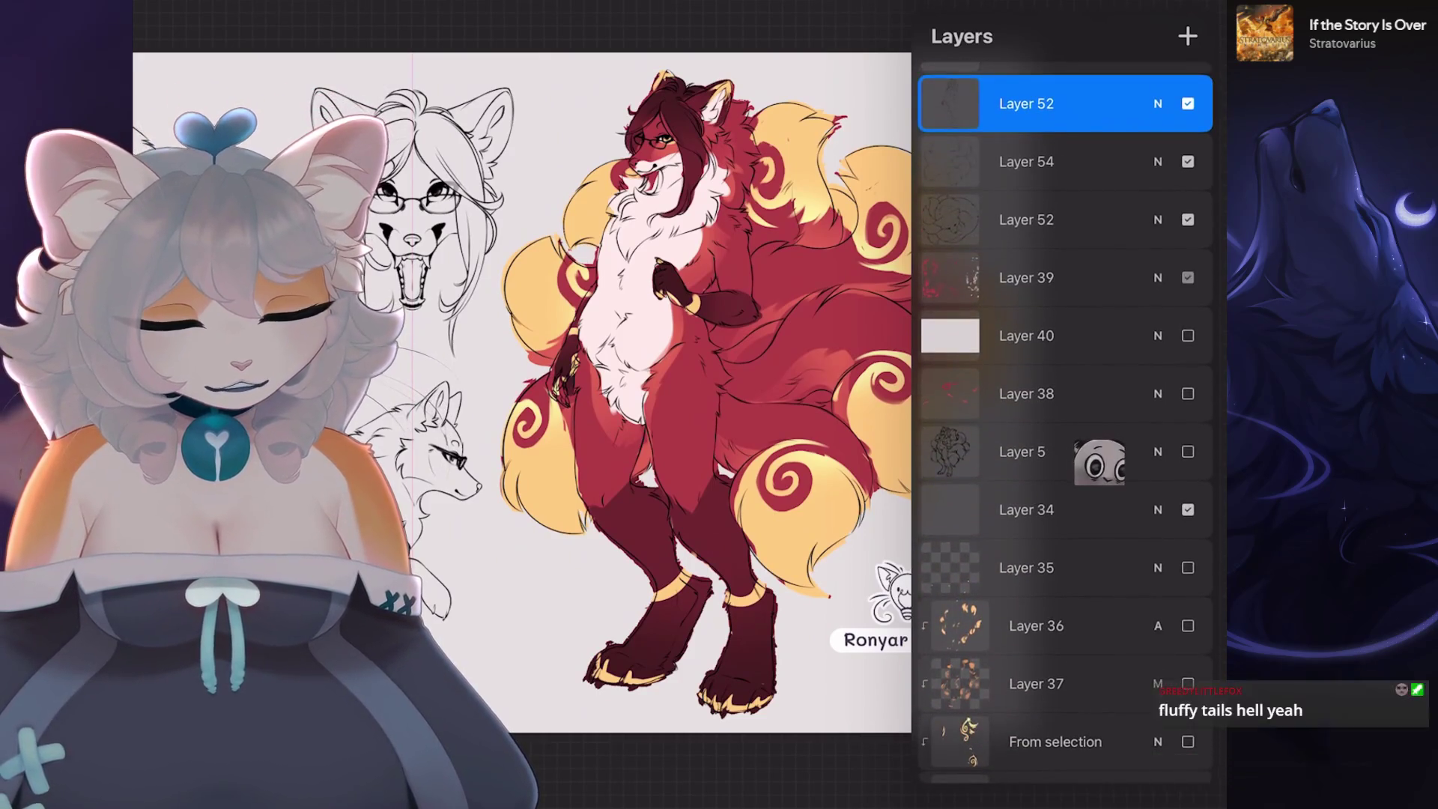
click(1188, 103)
click(1099, 444)
scroll(1099, 382, up, 2)
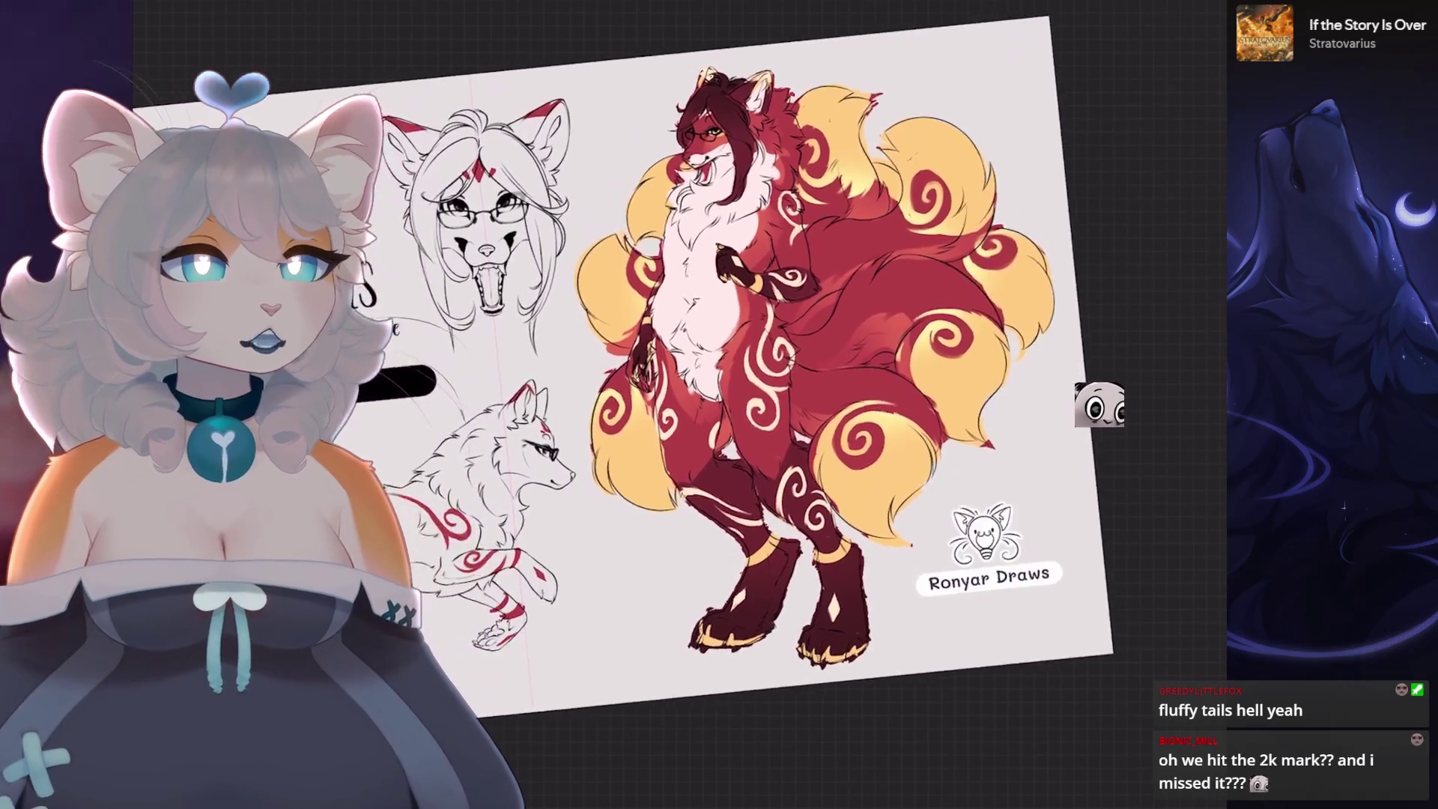
scroll(1100, 370, up, 1)
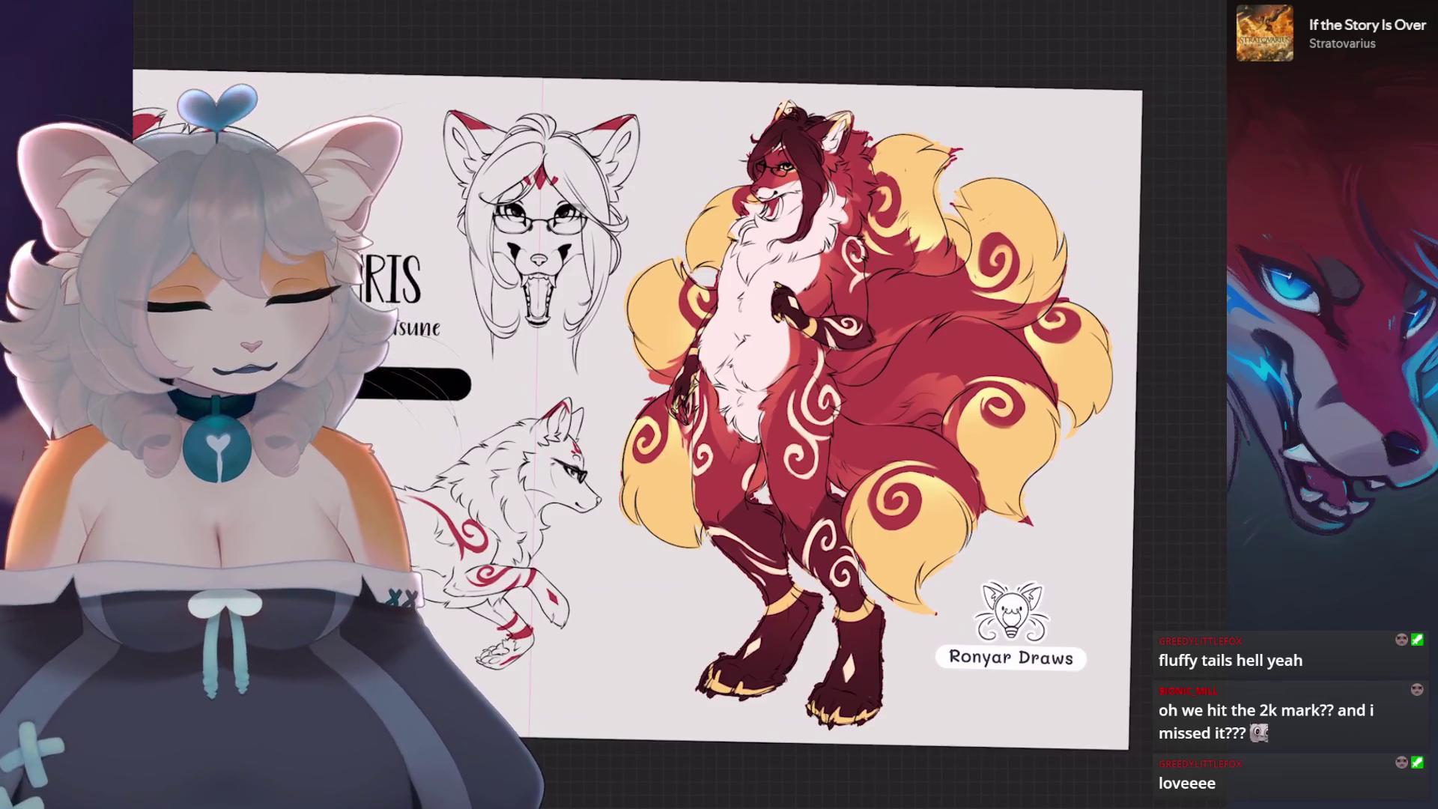
- Hide Layer 34 from the layer list
key(l)
scroll(630, 405, down, 3)
scroll(1066, 427, down, 2)
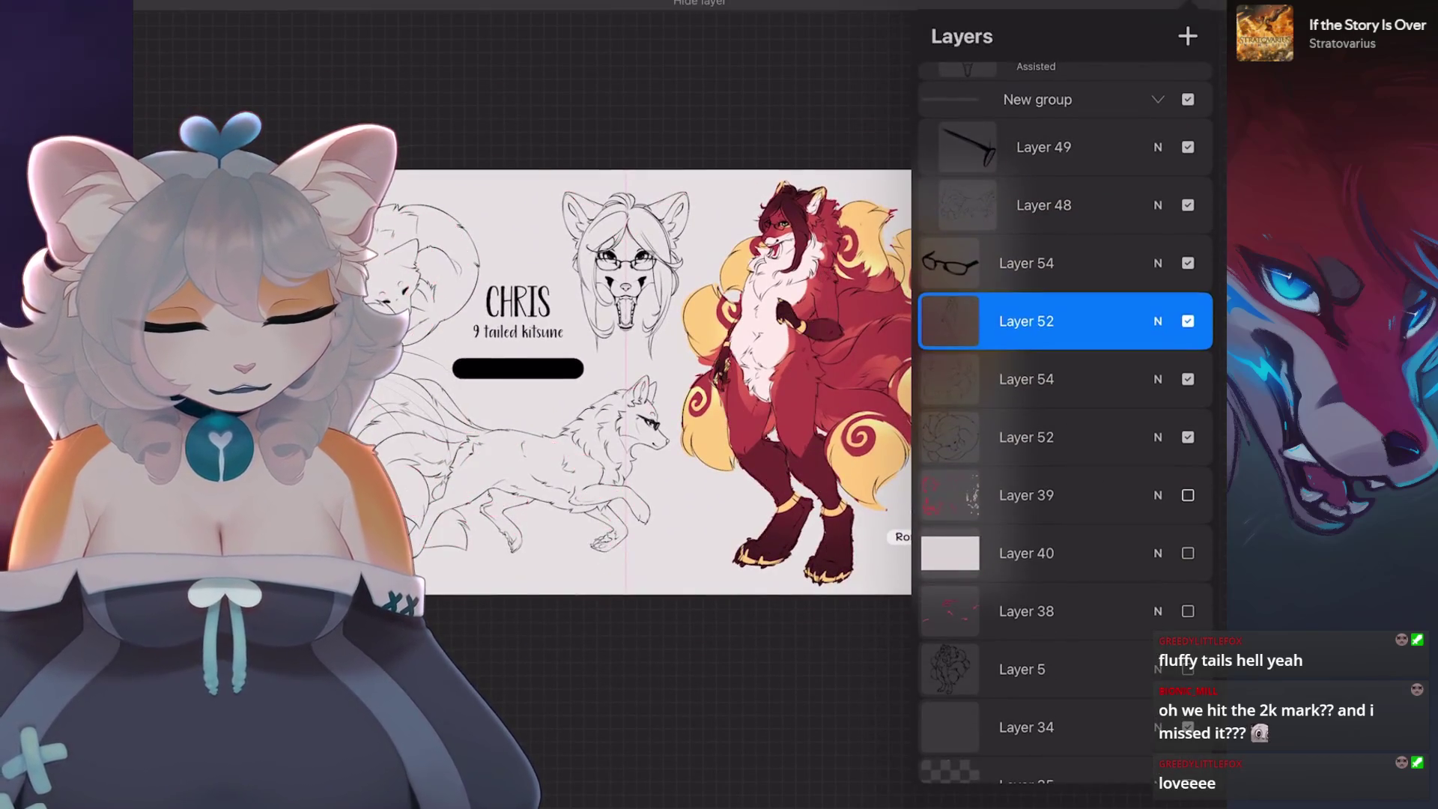
scroll(1065, 428, down, 3)
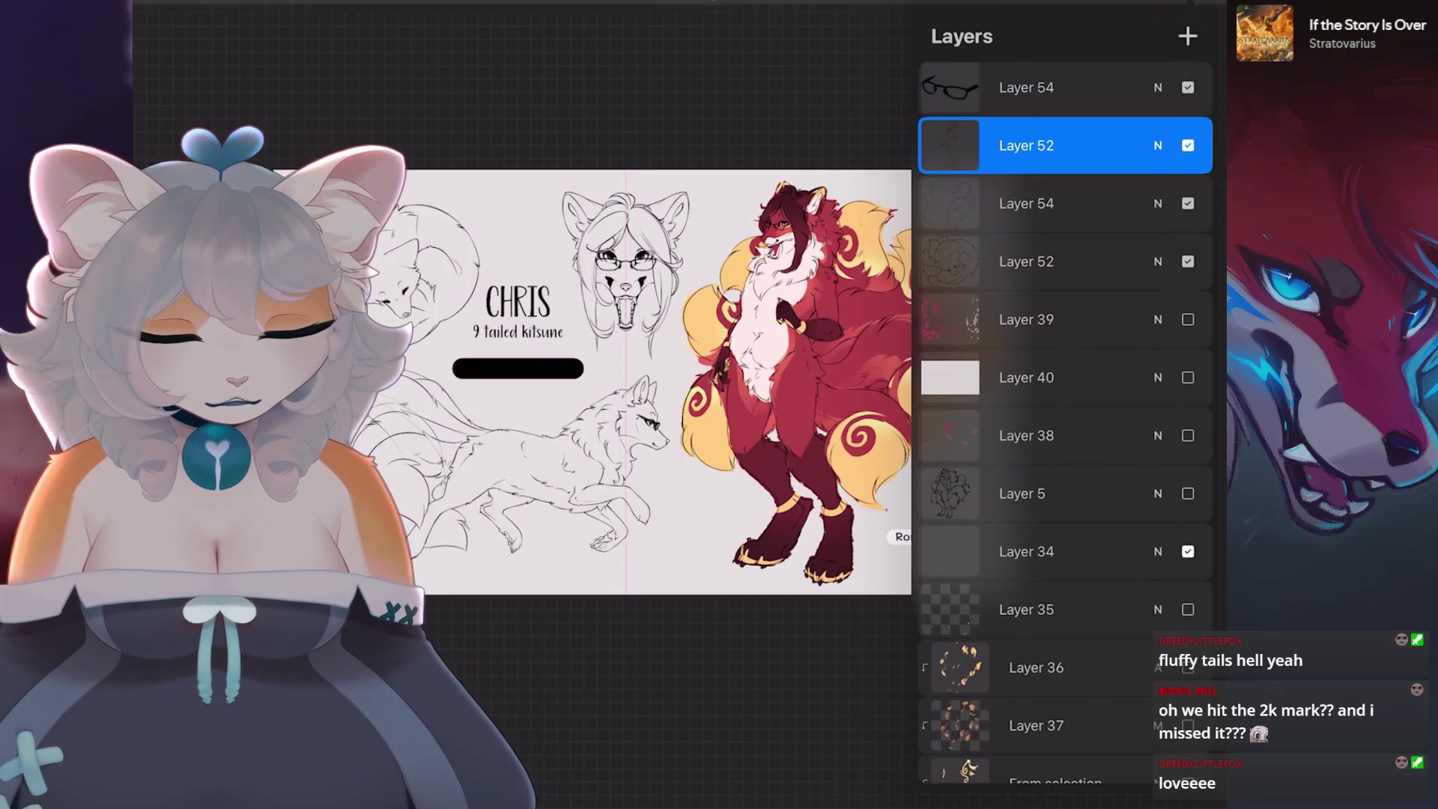
click(1188, 551)
scroll(630, 371, up, 2)
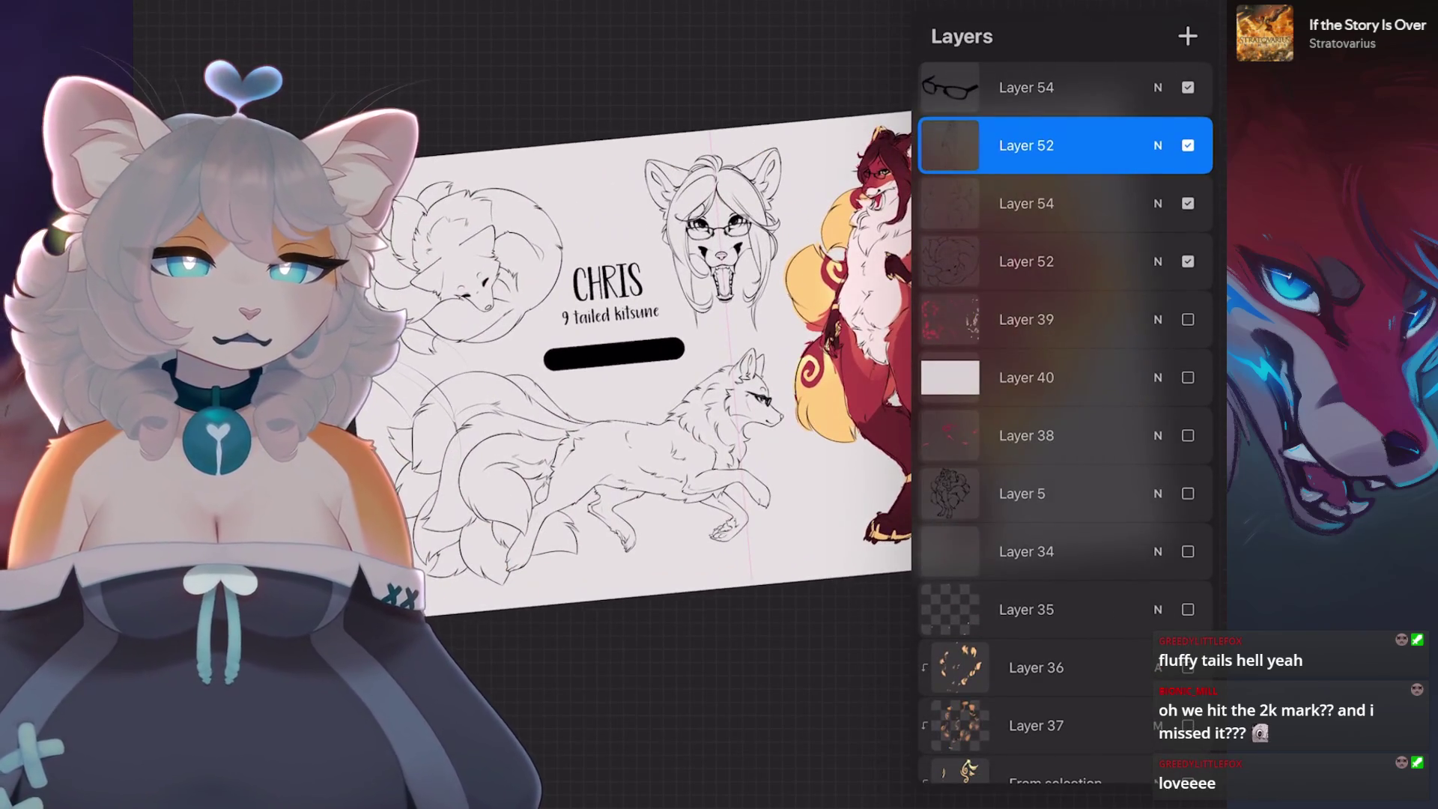
scroll(629, 371, up, 1)
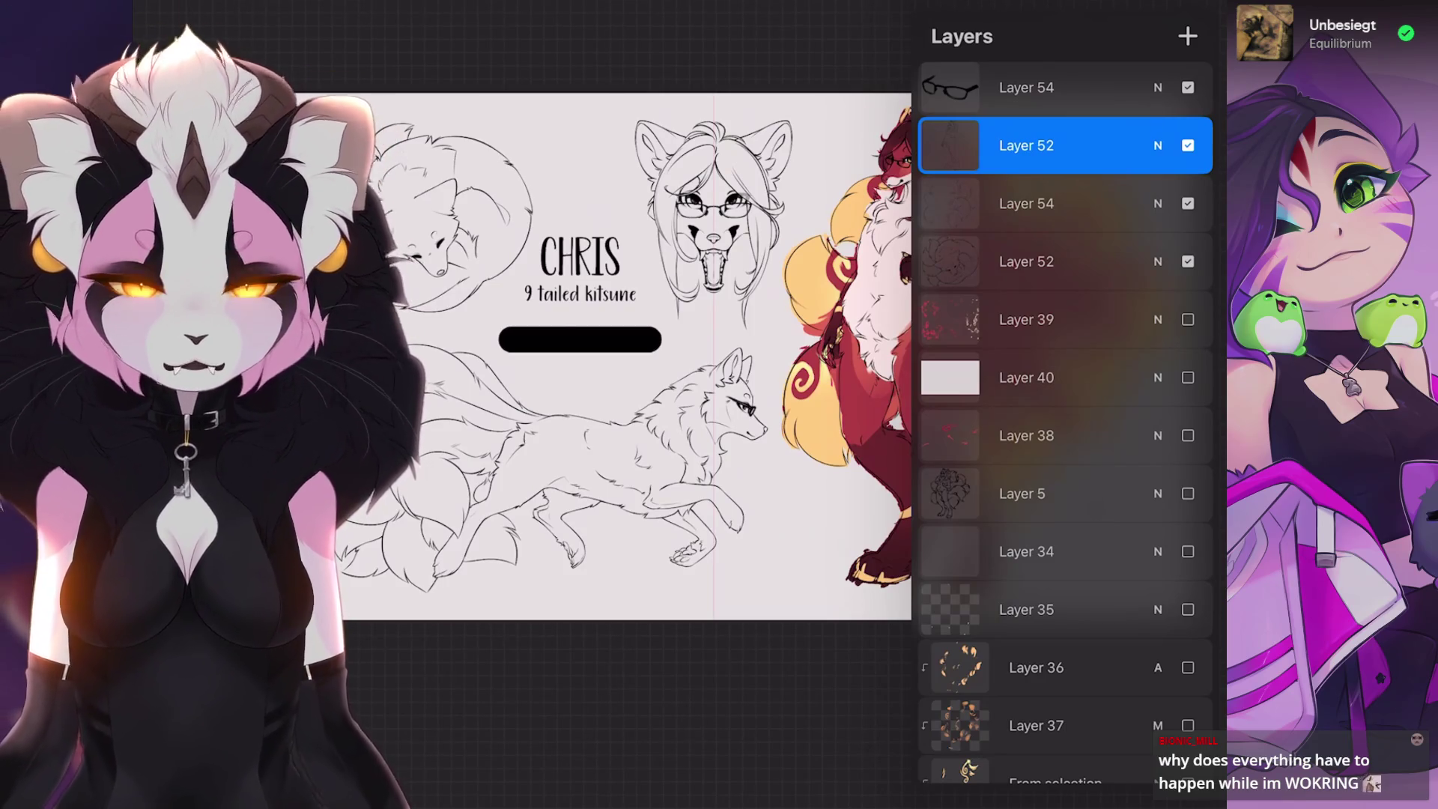
scroll(630, 361, down, 2)
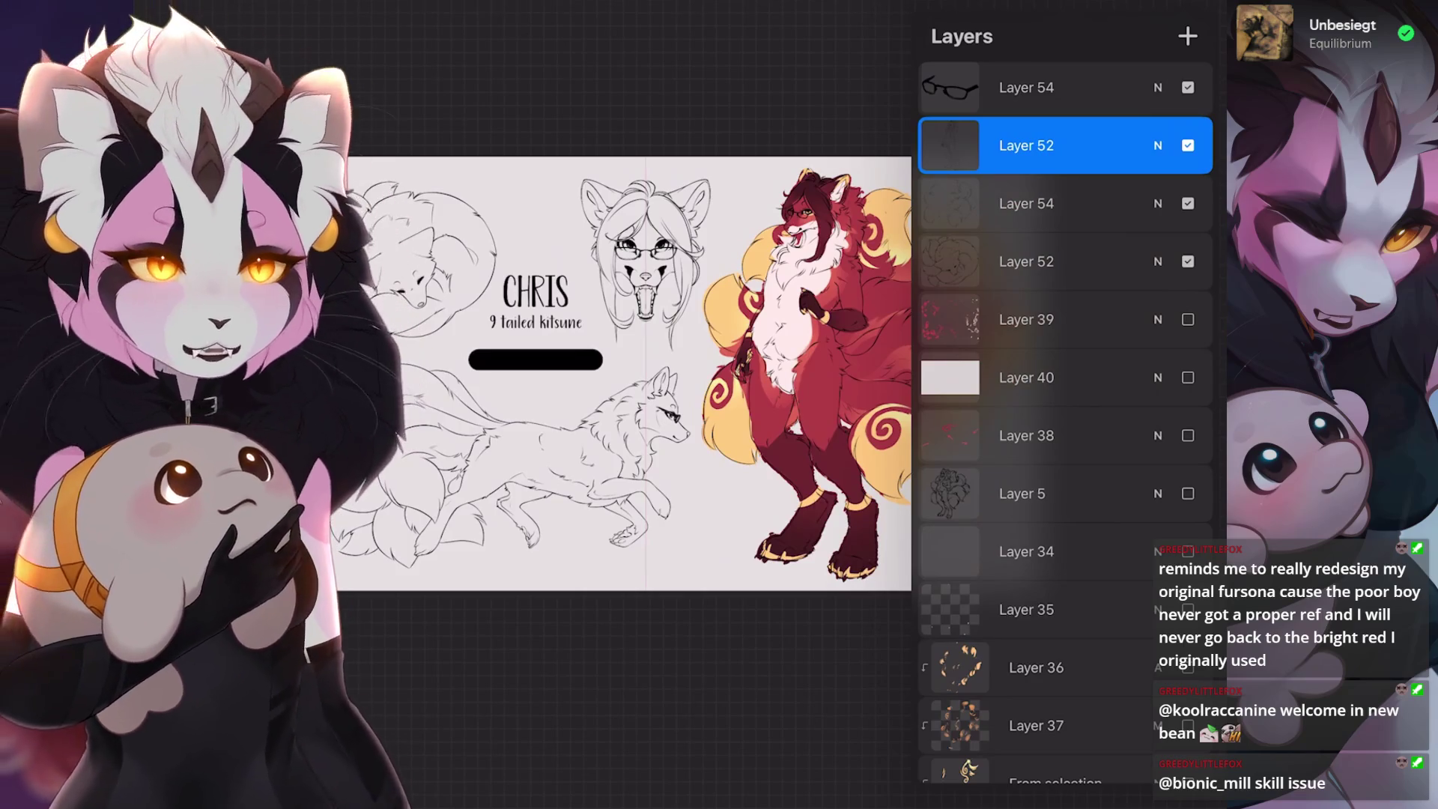
scroll(624, 371, up, 3)
scroll(1066, 449, down, 10)
scroll(1065, 428, up, 10)
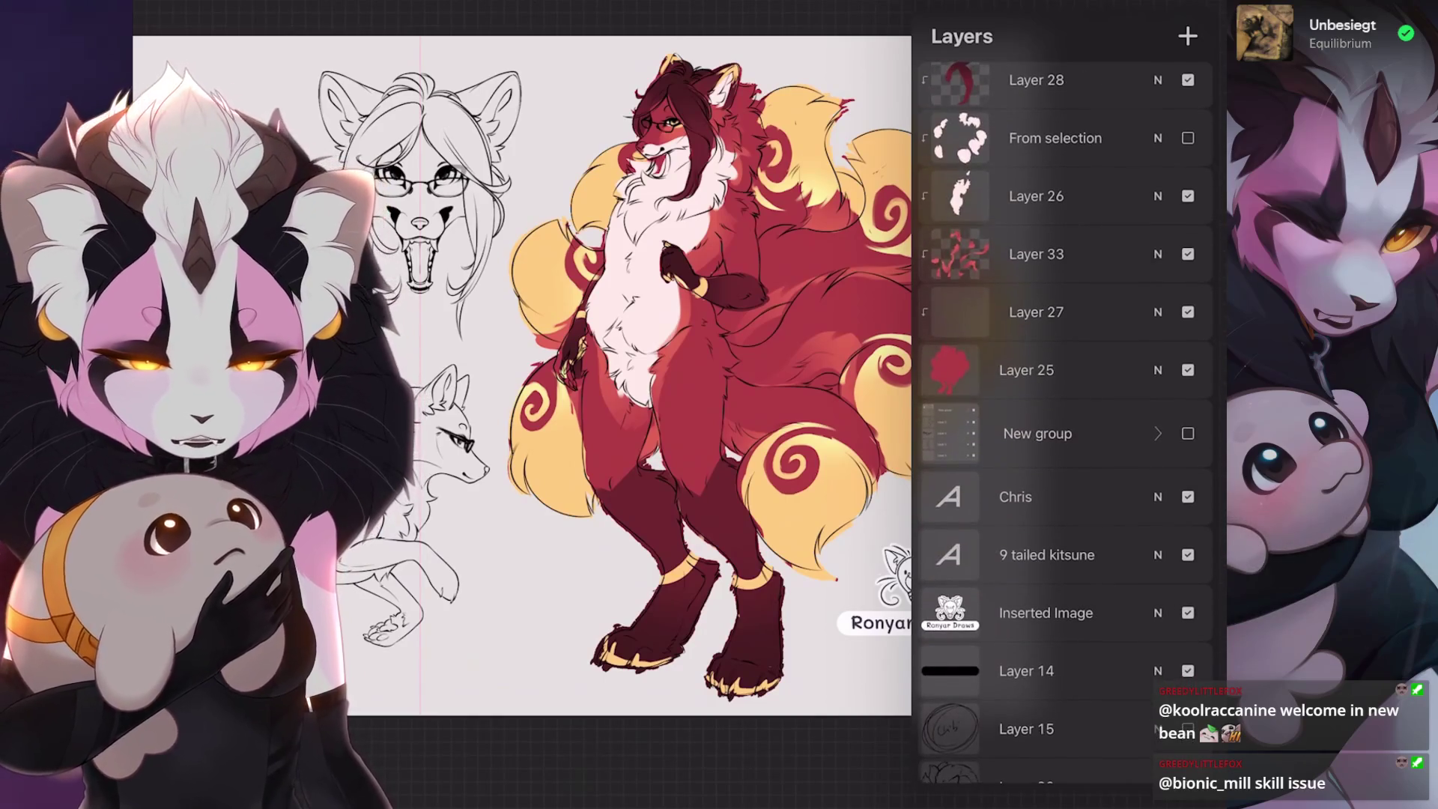
- Group Layer 54 with Layer 52, move the other Layer 54 into the group and collapse it
click(1189, 370)
scroll(1066, 427, up, 10)
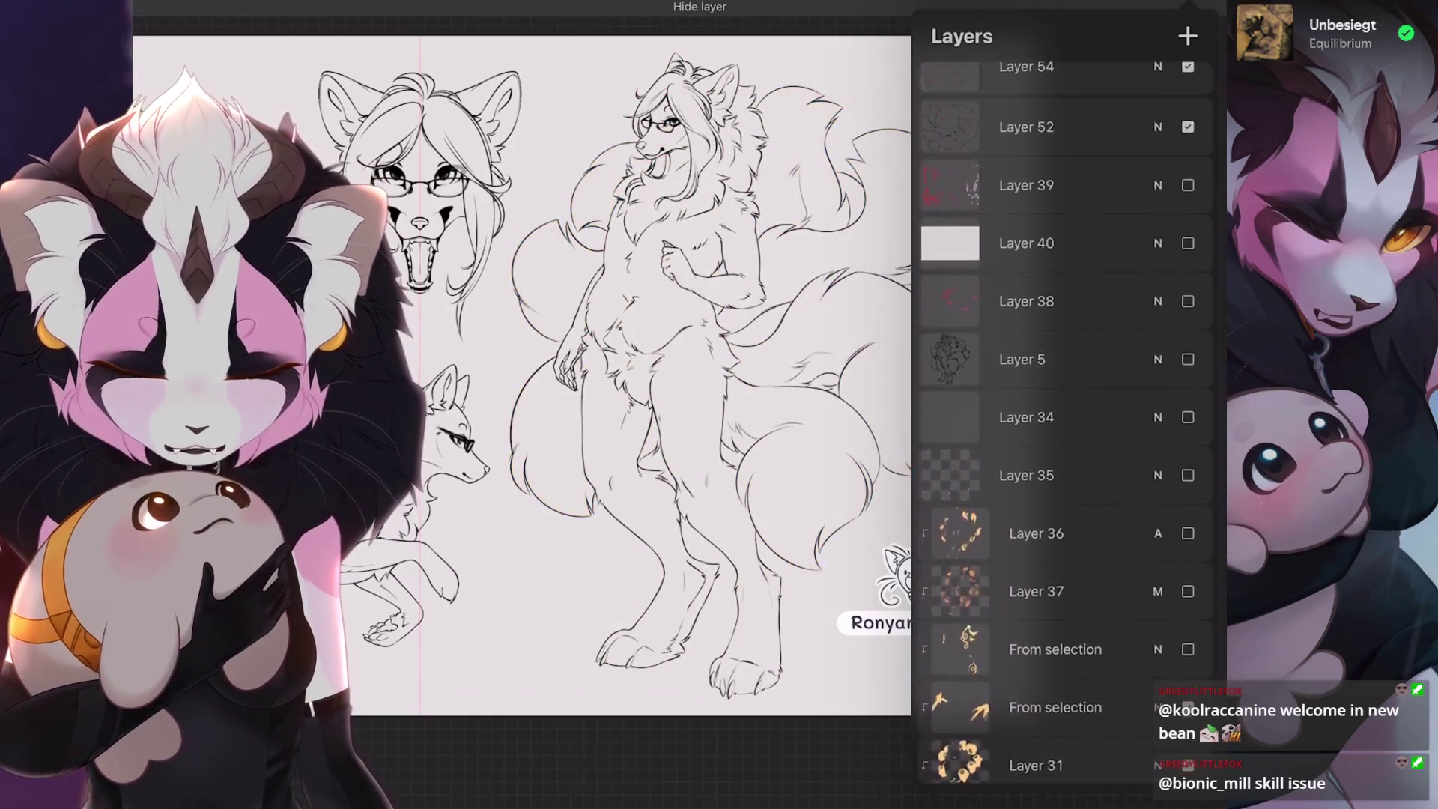
scroll(1065, 428, up, 3)
click(1188, 712)
scroll(518, 427, up, 3)
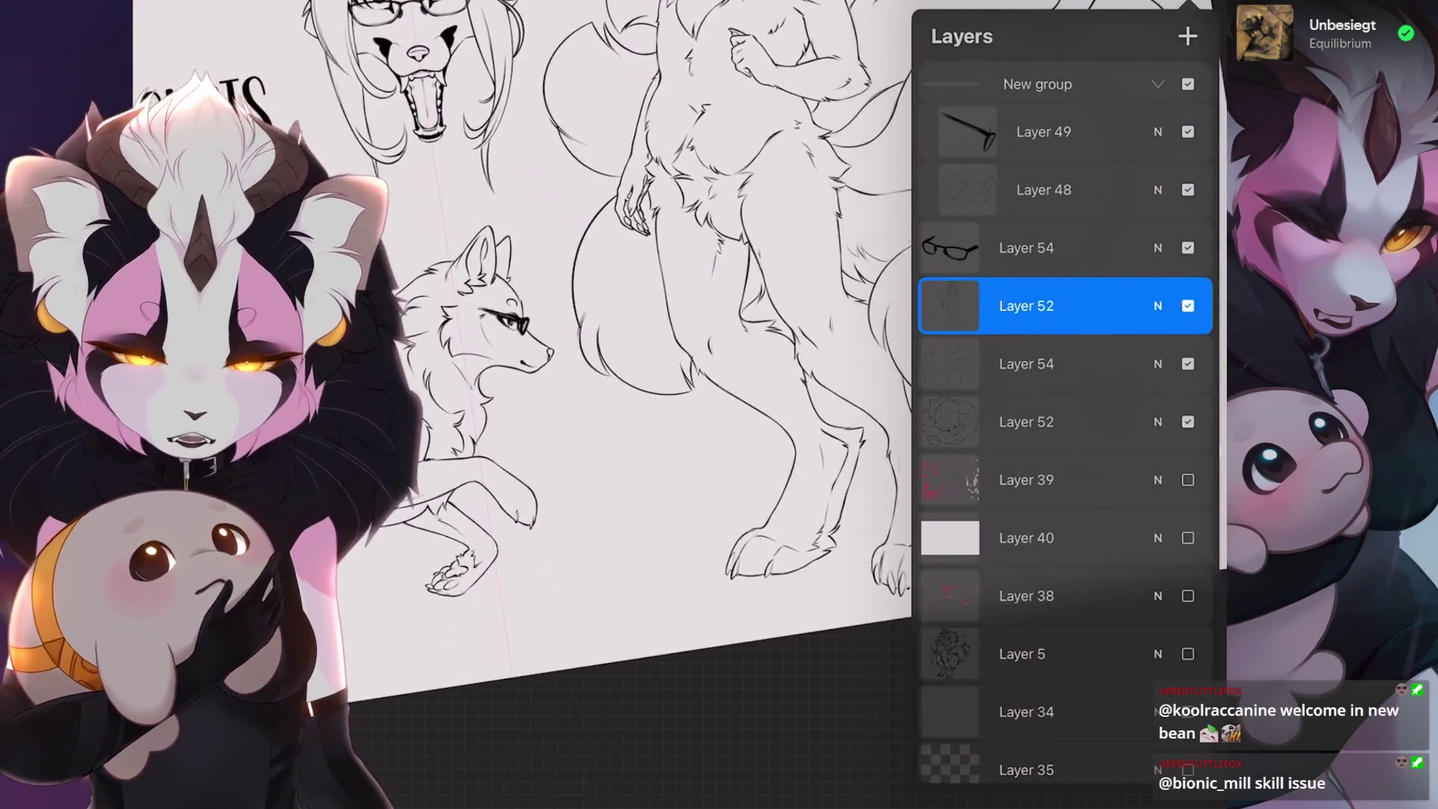
drag(989, 248, 1080, 248)
click(1182, 33)
click(1026, 400)
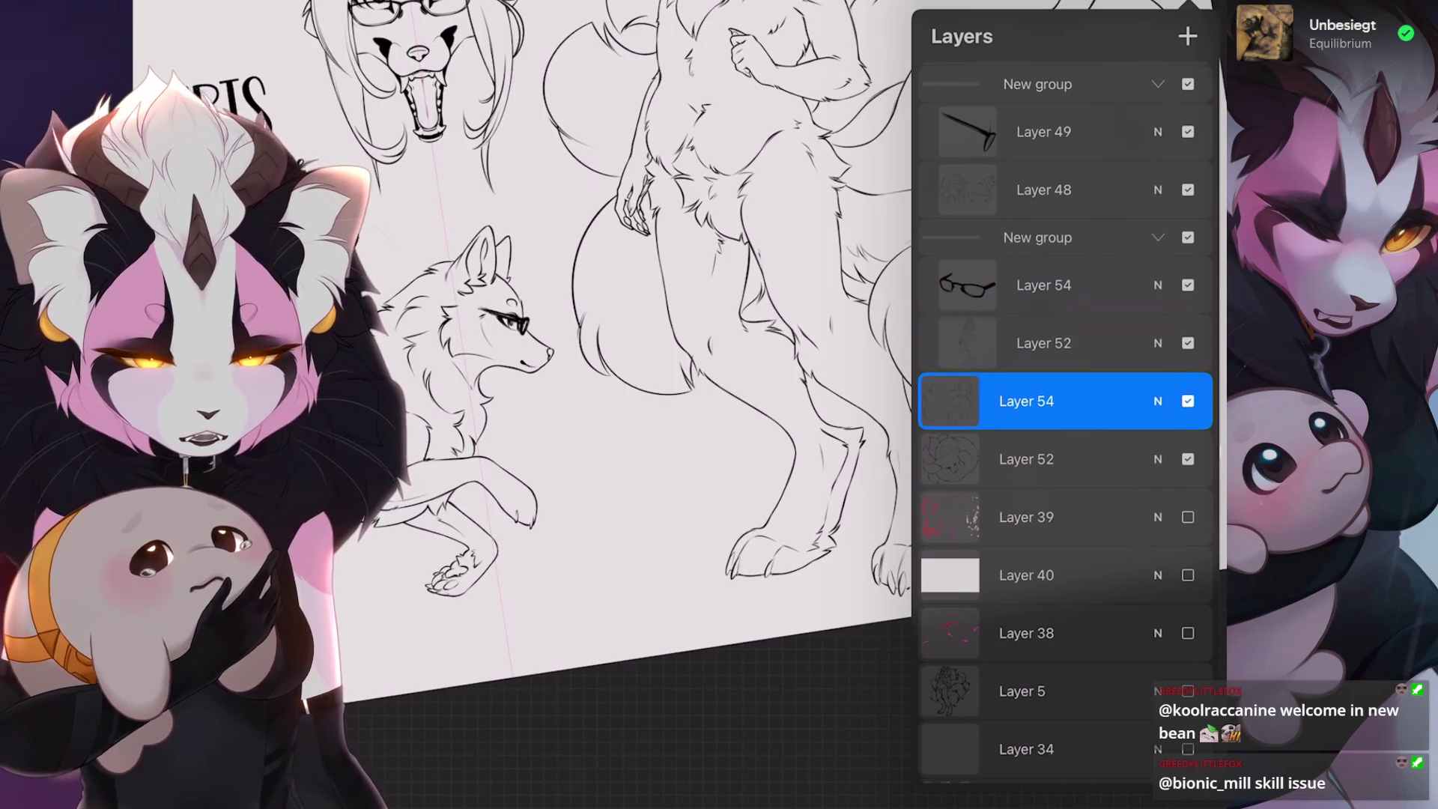
drag(1026, 400, 1044, 341)
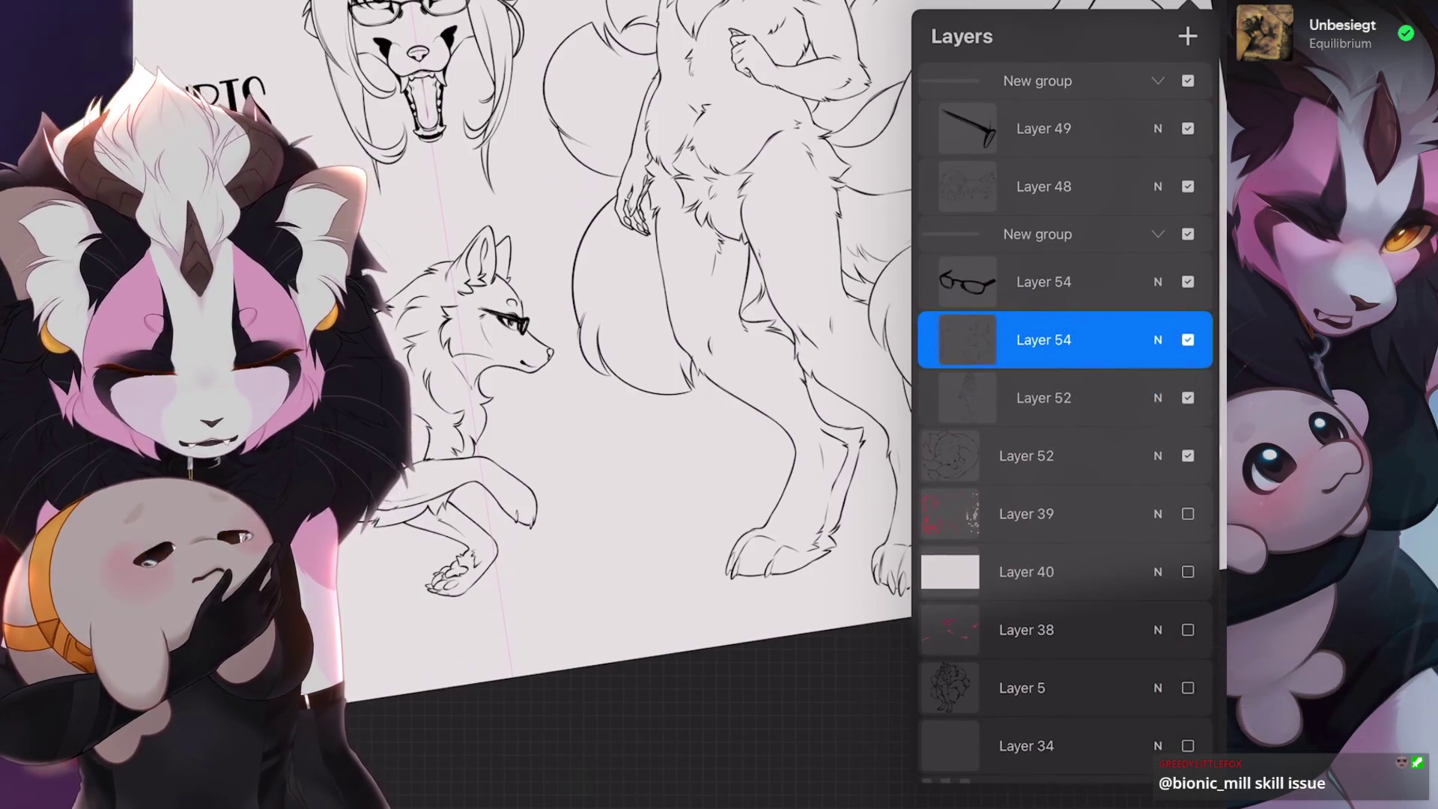
click(1159, 234)
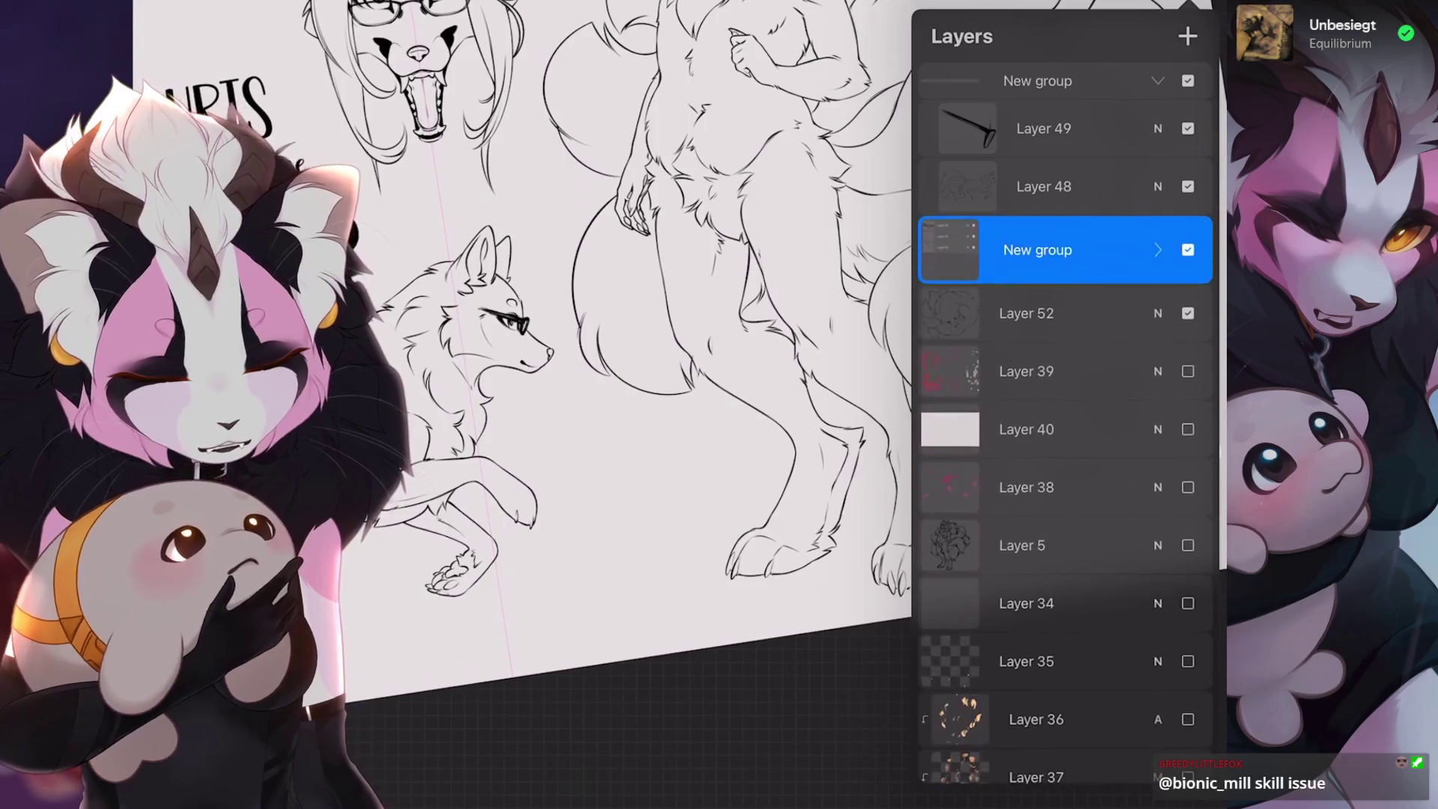
scroll(1066, 337, up, 5)
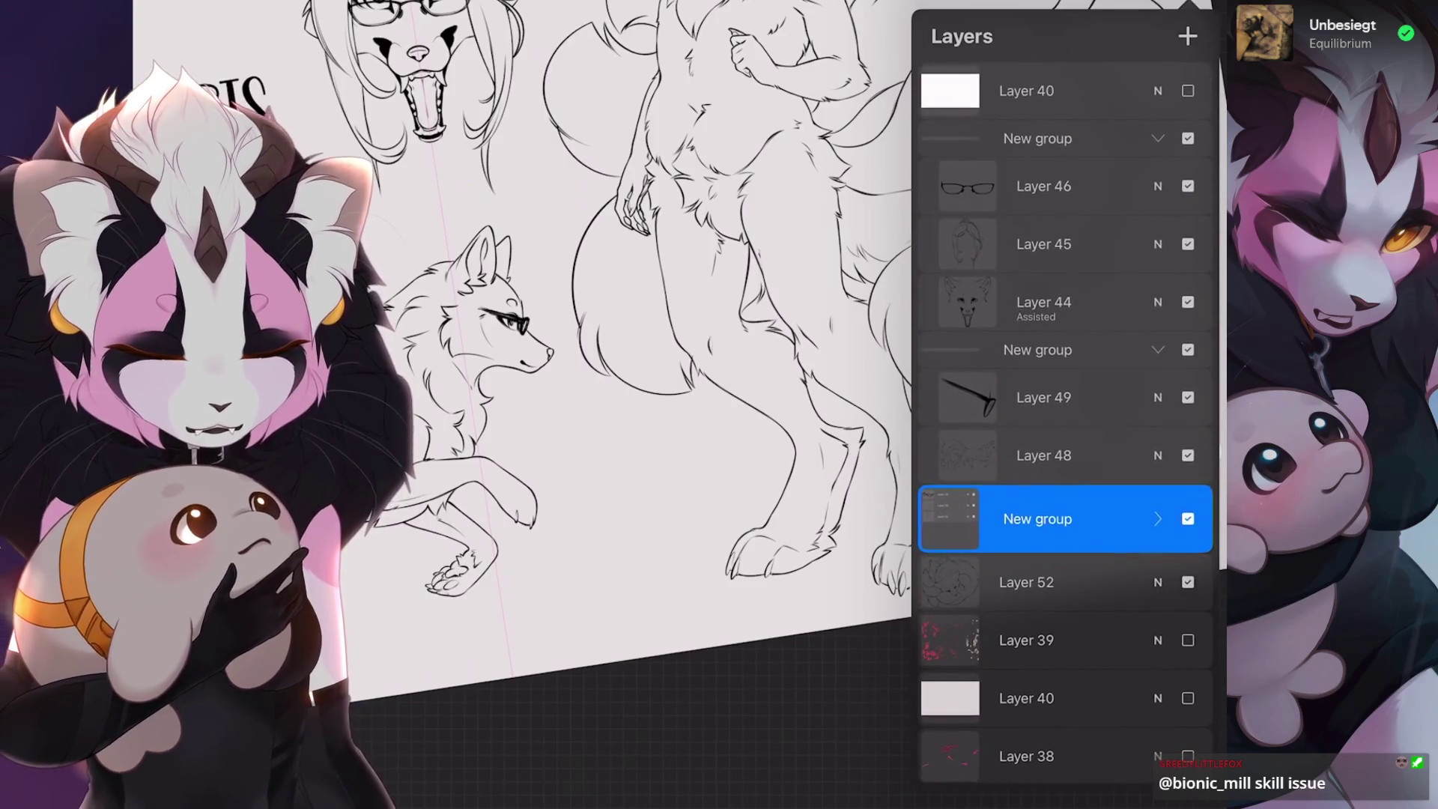
- Check the Layer 49 glasses, hide Layer 22 and keep Layer 49 as the working layer
click(1044, 397)
click(1188, 396)
scroll(495, 326, up, 5)
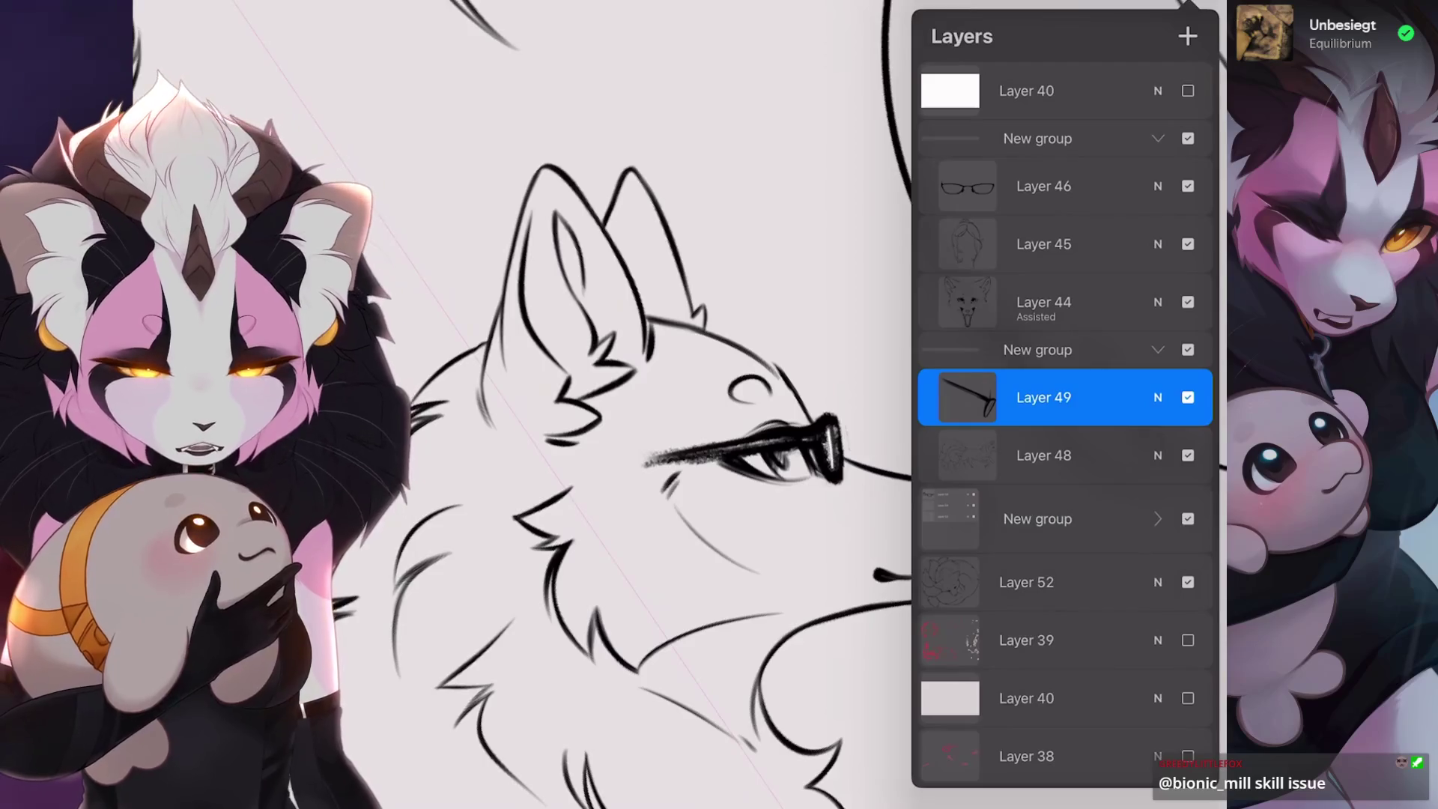
click(1188, 397)
scroll(1067, 450, down, 2)
scroll(1065, 427, down, 5)
scroll(1066, 427, down, 3)
scroll(1065, 427, down, 2)
scroll(1065, 427, down, 4)
scroll(1066, 427, down, 1)
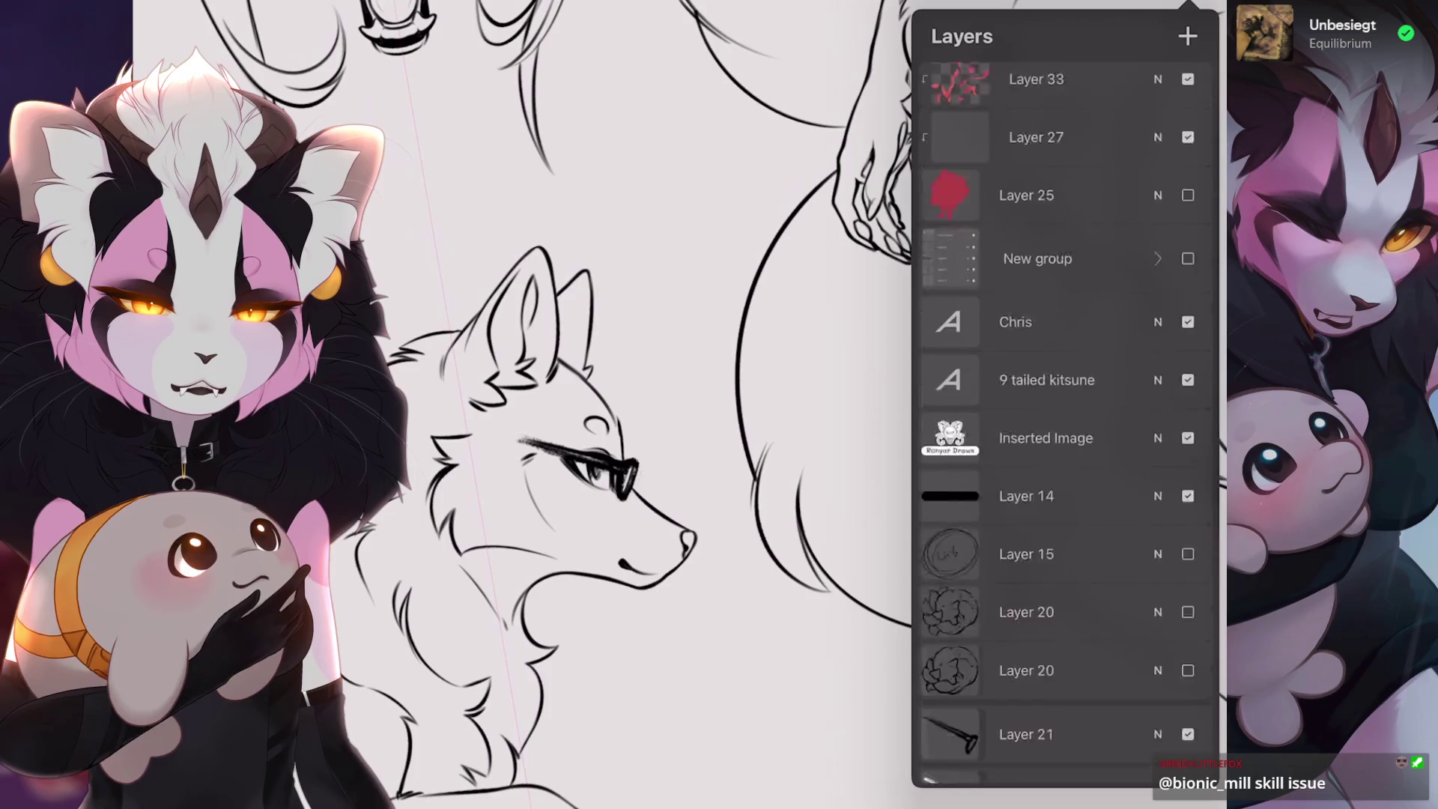
scroll(1066, 427, down, 5)
click(1188, 527)
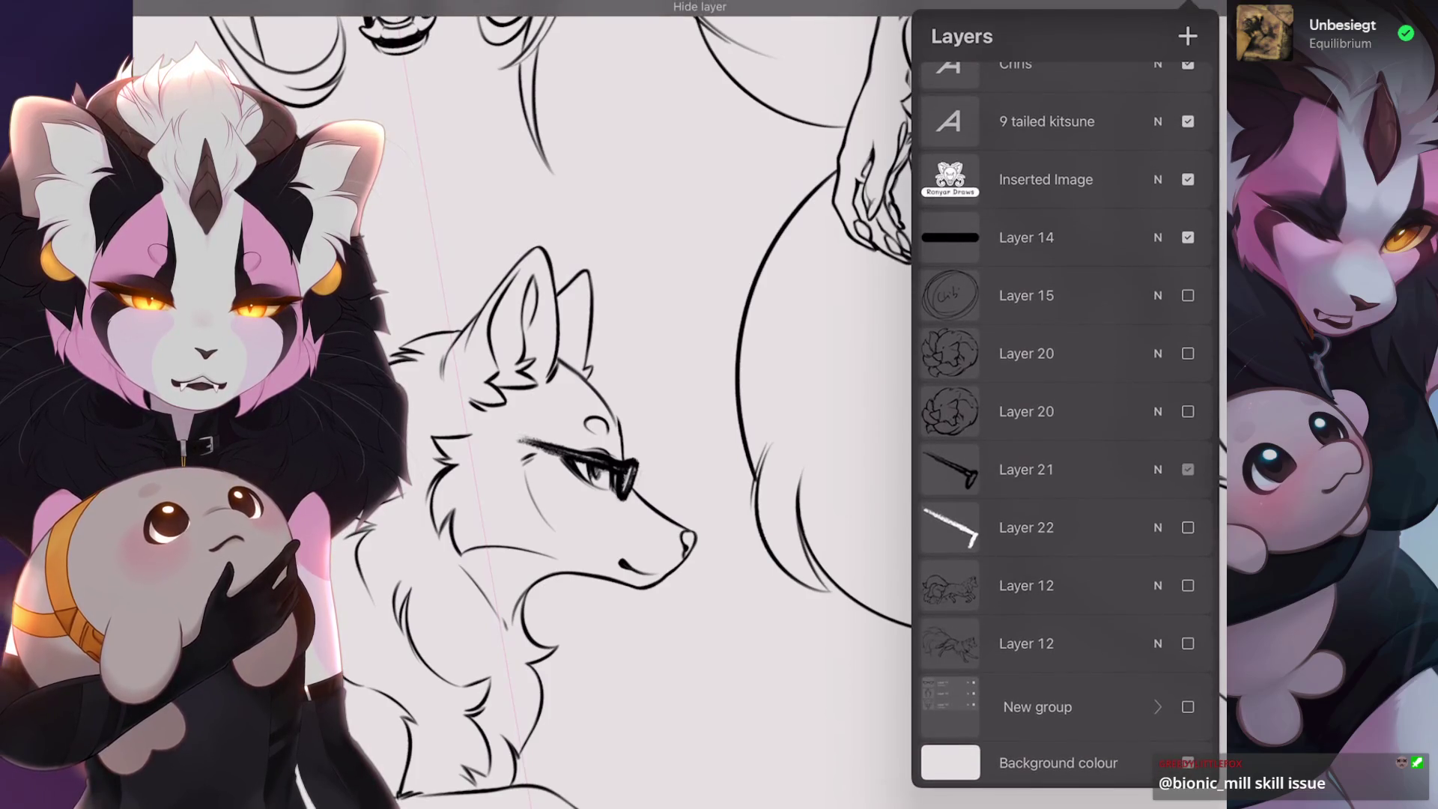
scroll(1066, 428, up, 5)
scroll(629, 405, down, 3)
scroll(1066, 427, up, 5)
scroll(1066, 427, up, 2)
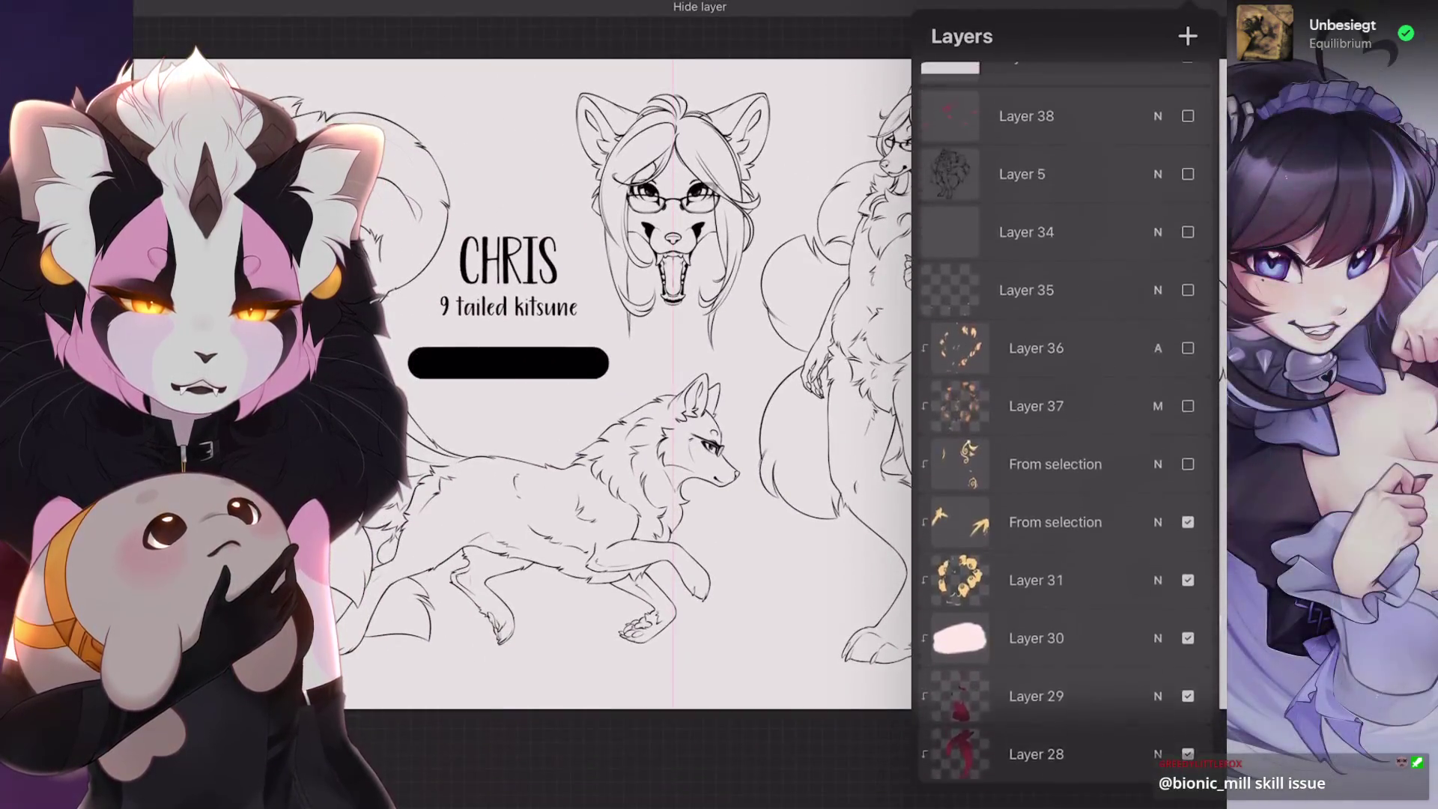
scroll(1066, 428, up, 1)
click(1060, 415)
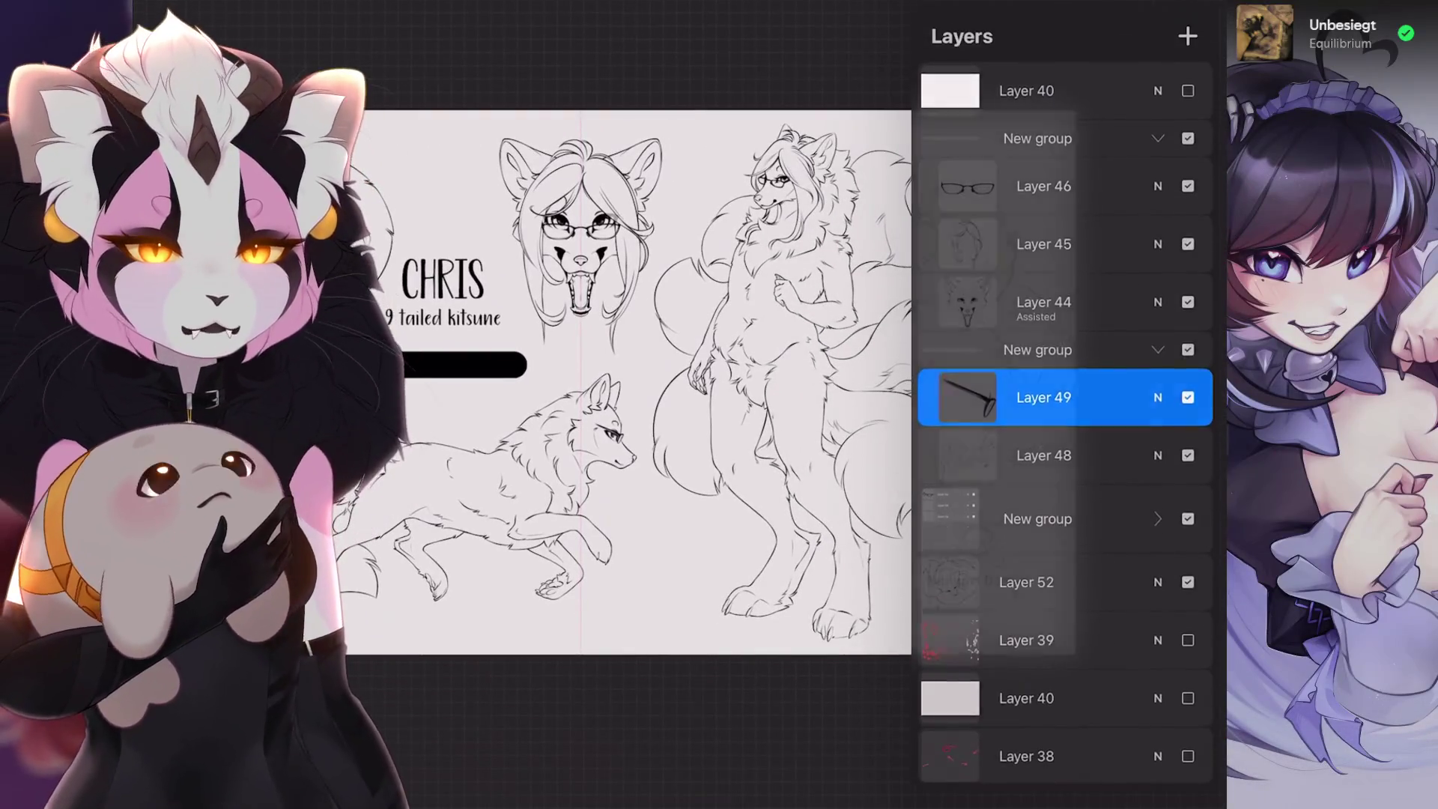
click(719, 731)
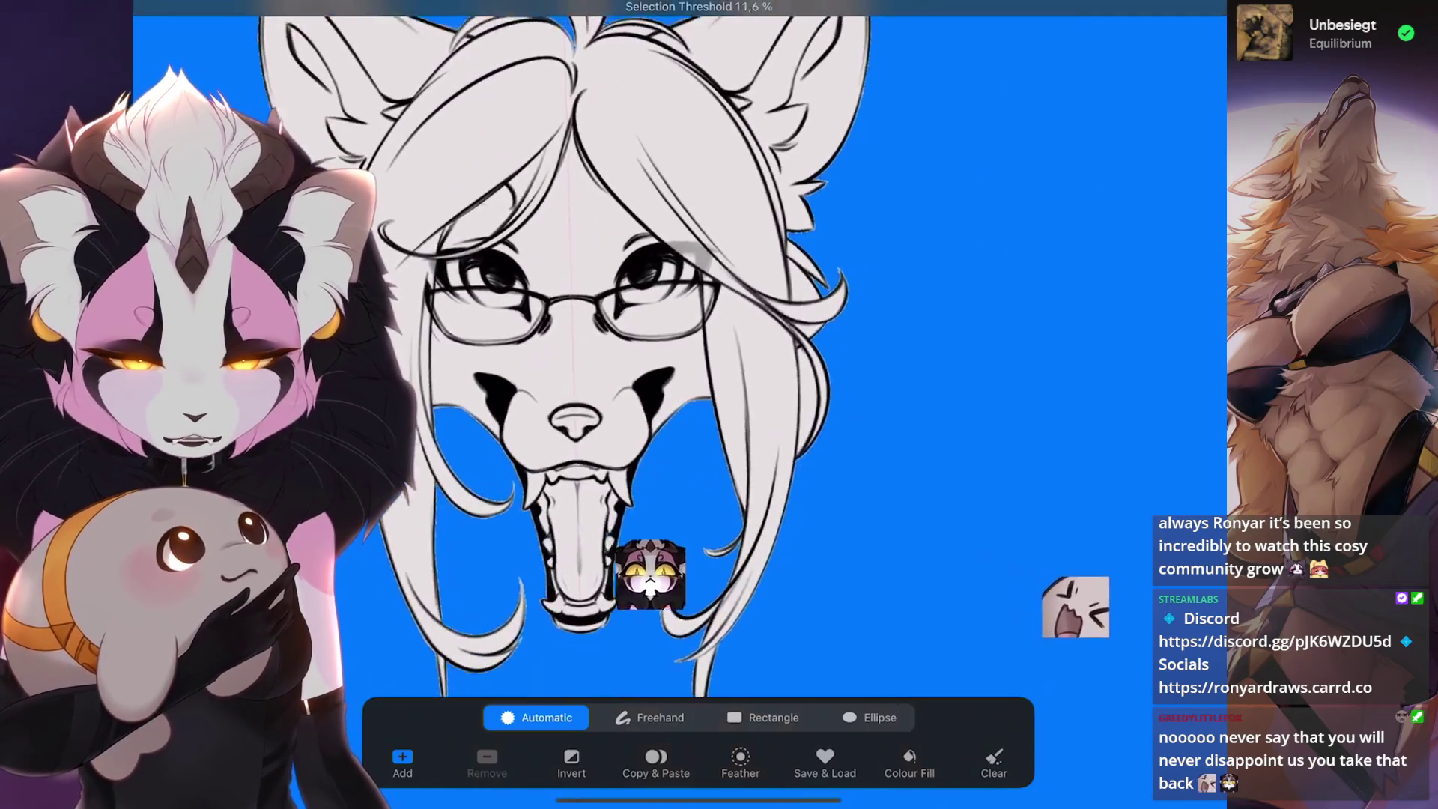
- Auto-select the head area, add Layer 55 and move the Layer 44 lineart above it
drag(666, 585, 672, 500)
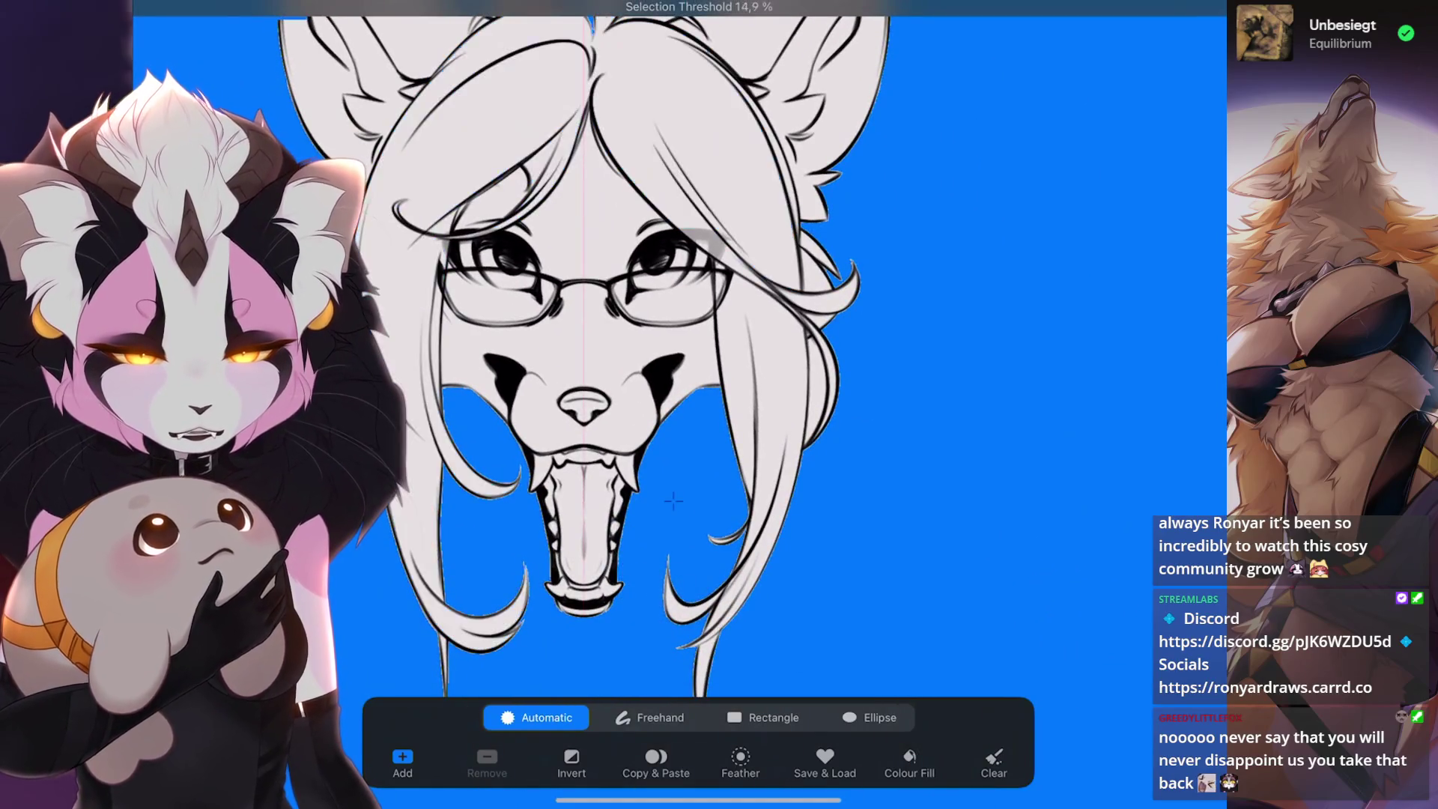
drag(673, 500, 663, 500)
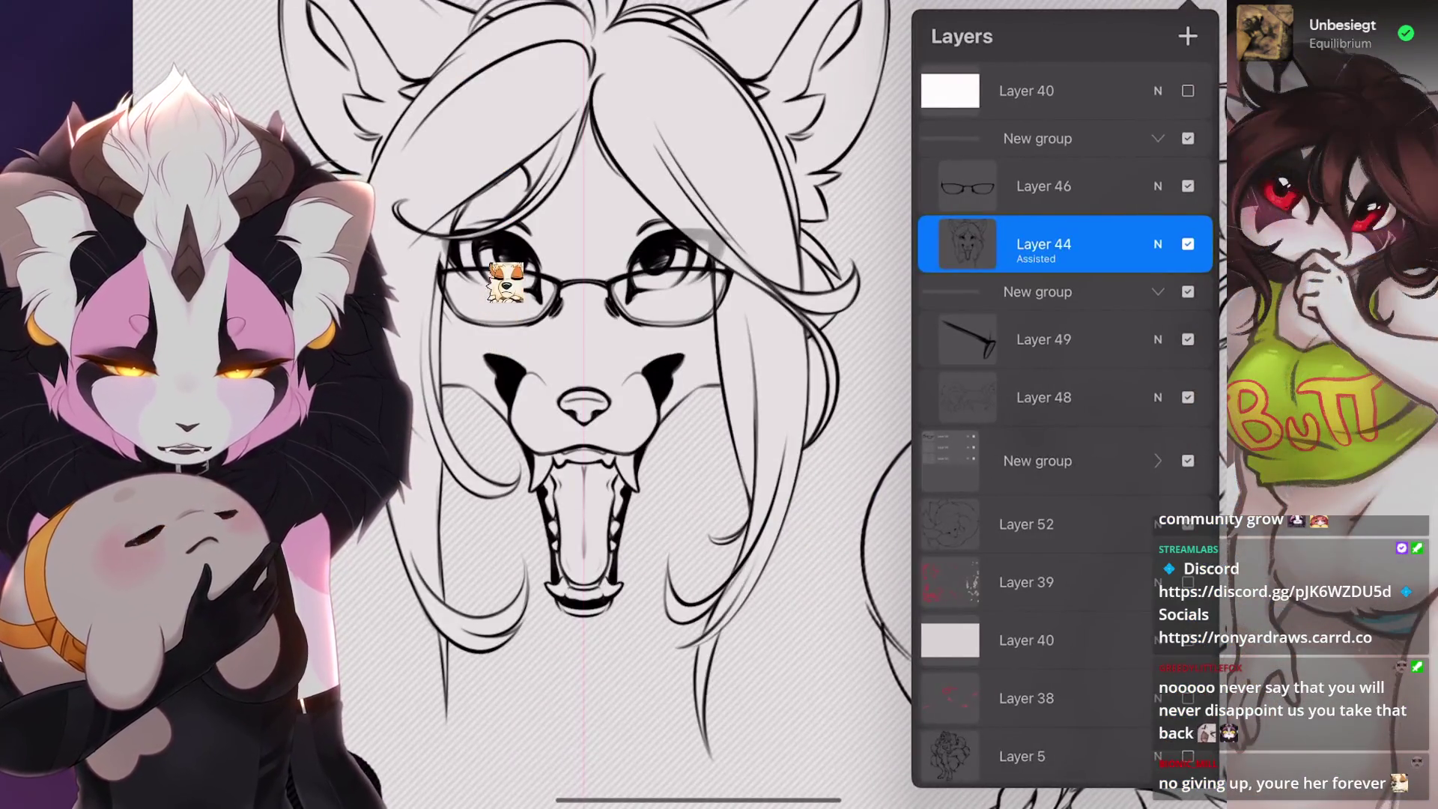
click(1188, 36)
click(968, 244)
click(1045, 301)
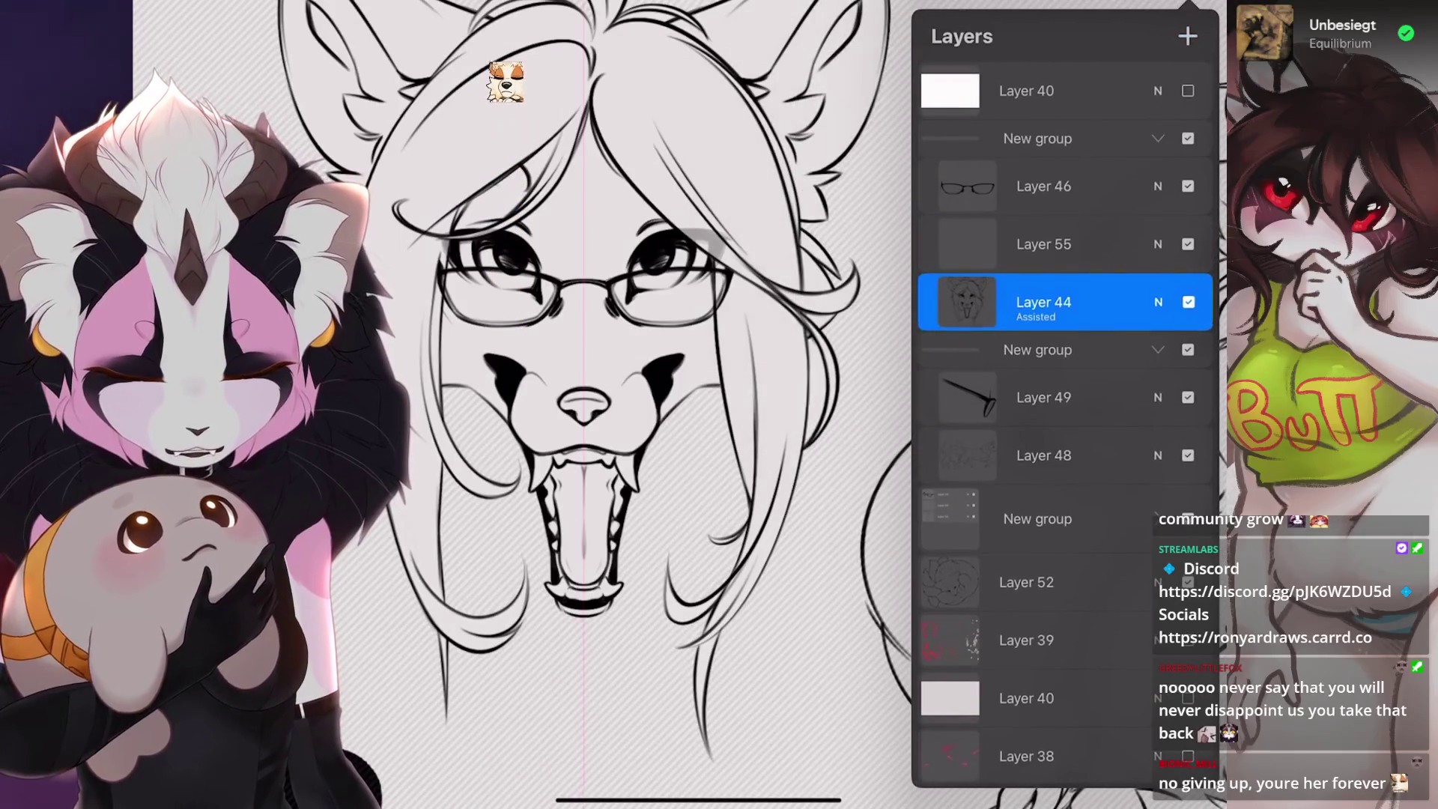
drag(1044, 302, 1044, 239)
click(1045, 297)
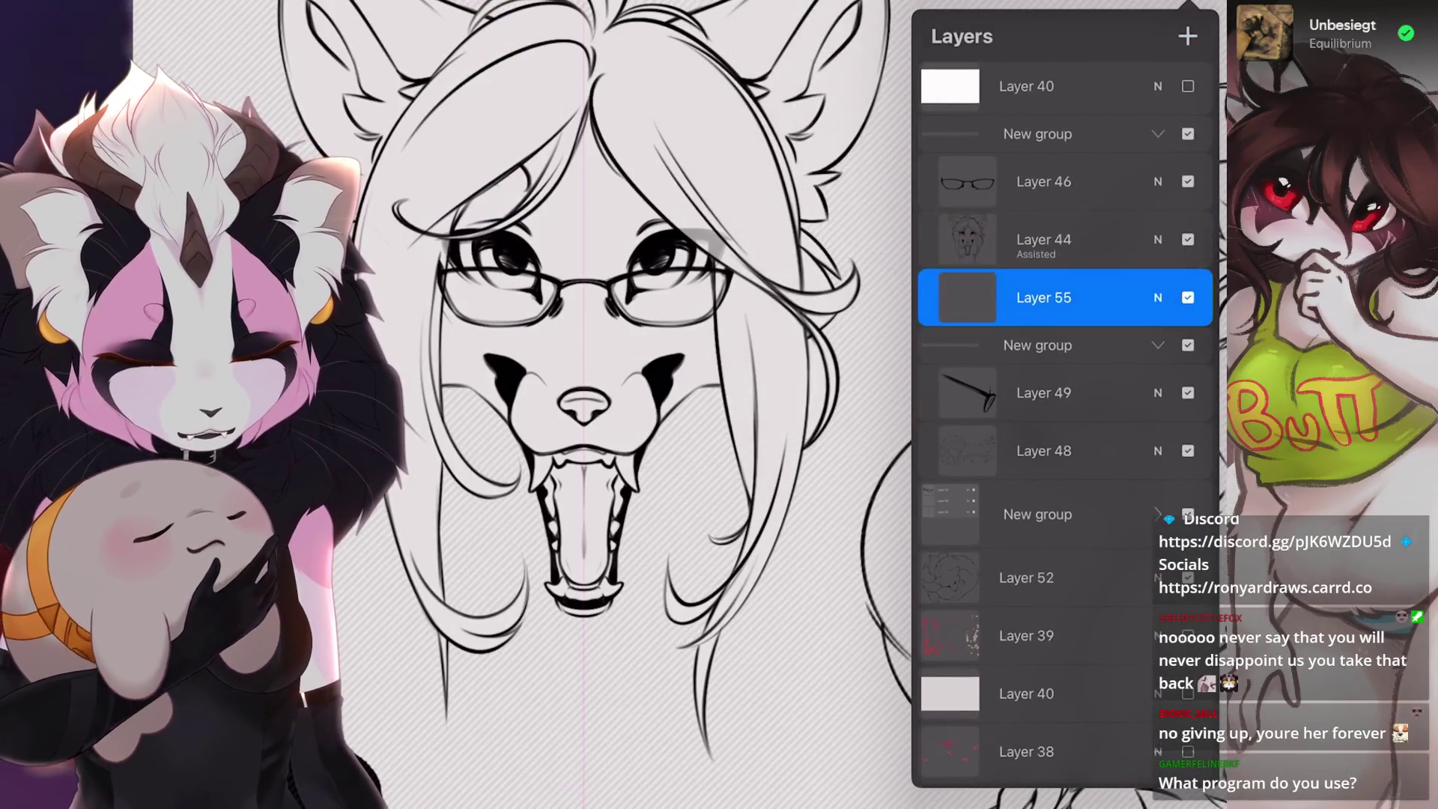
- ColorDrop magenta into the selected head on Layer 55, duplicate it and hide the backup copy
click(1141, 32)
click(1019, 215)
mouse_move(1140, 33)
mouse_down()
mouse_move(635, 281)
mouse_move(719, 281)
mouse_up()
scroll(449, 450, up, 5)
click(1140, 33)
drag(1125, 301, 990, 302)
click(1136, 301)
click(1188, 359)
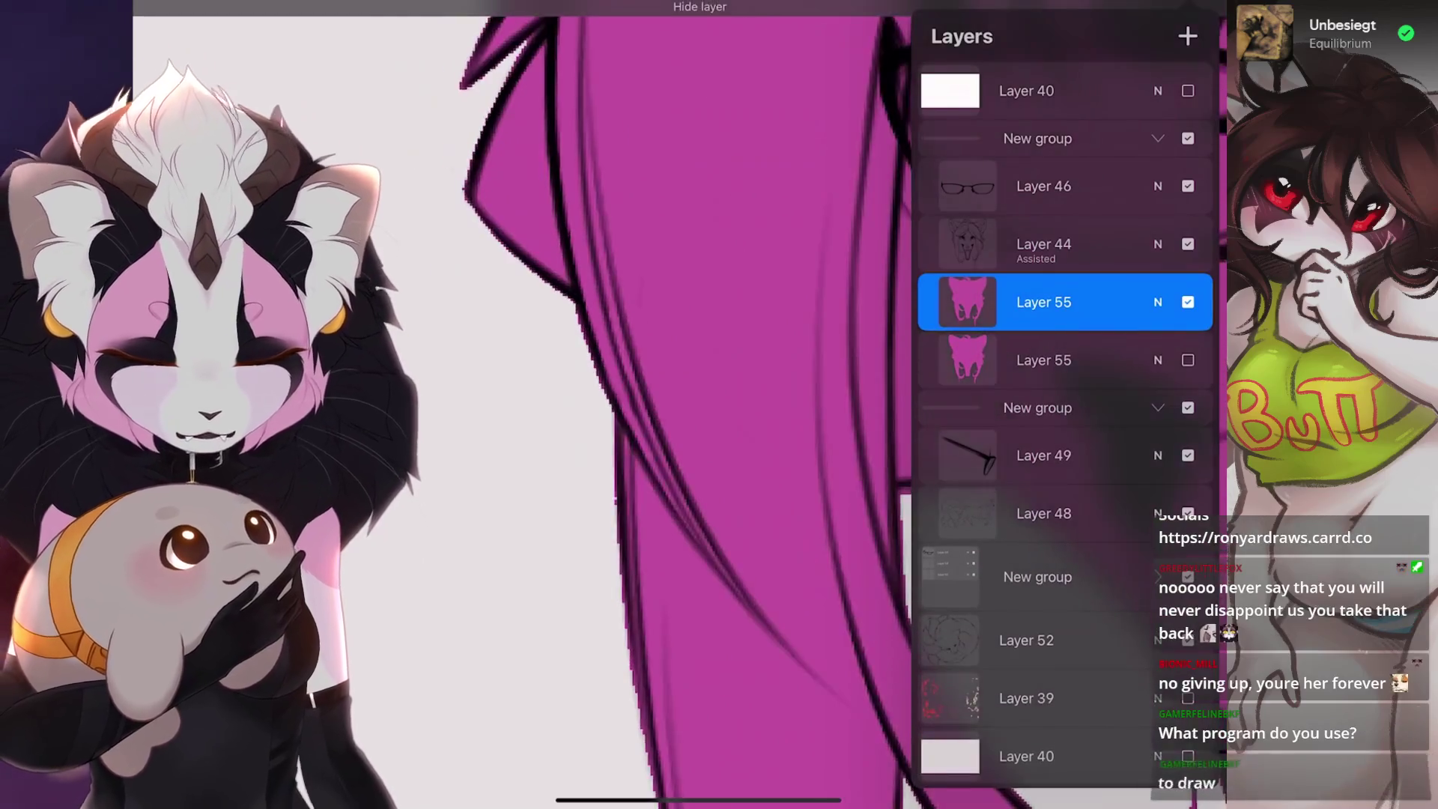
- Soften the magenta fill with a slight Gaussian Blur and reselect the background around the head
click(181, 12)
click(225, 281)
mouse_move(674, 405)
mouse_down()
mouse_move(719, 404)
mouse_move(675, 404)
mouse_up()
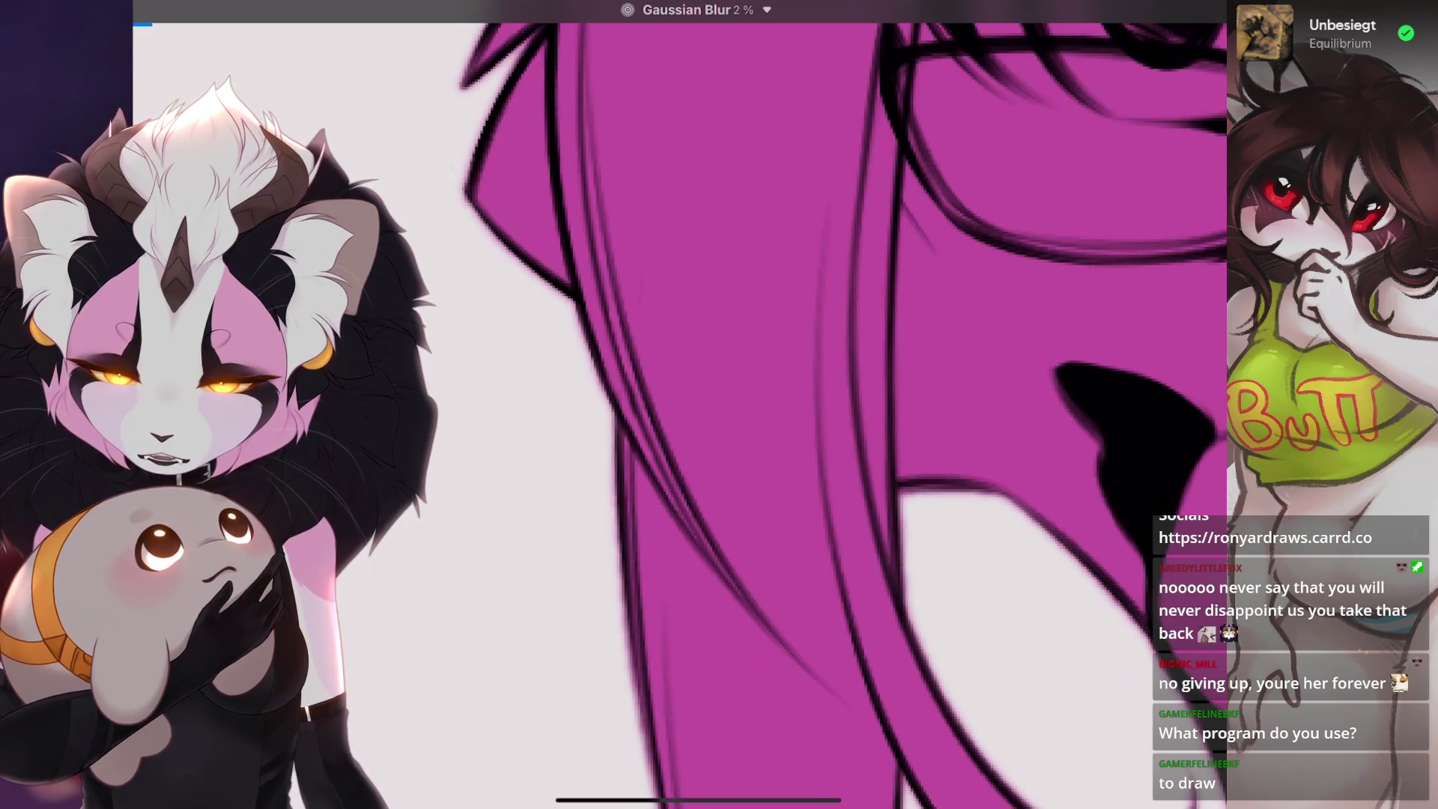
scroll(820, 406, right, 3)
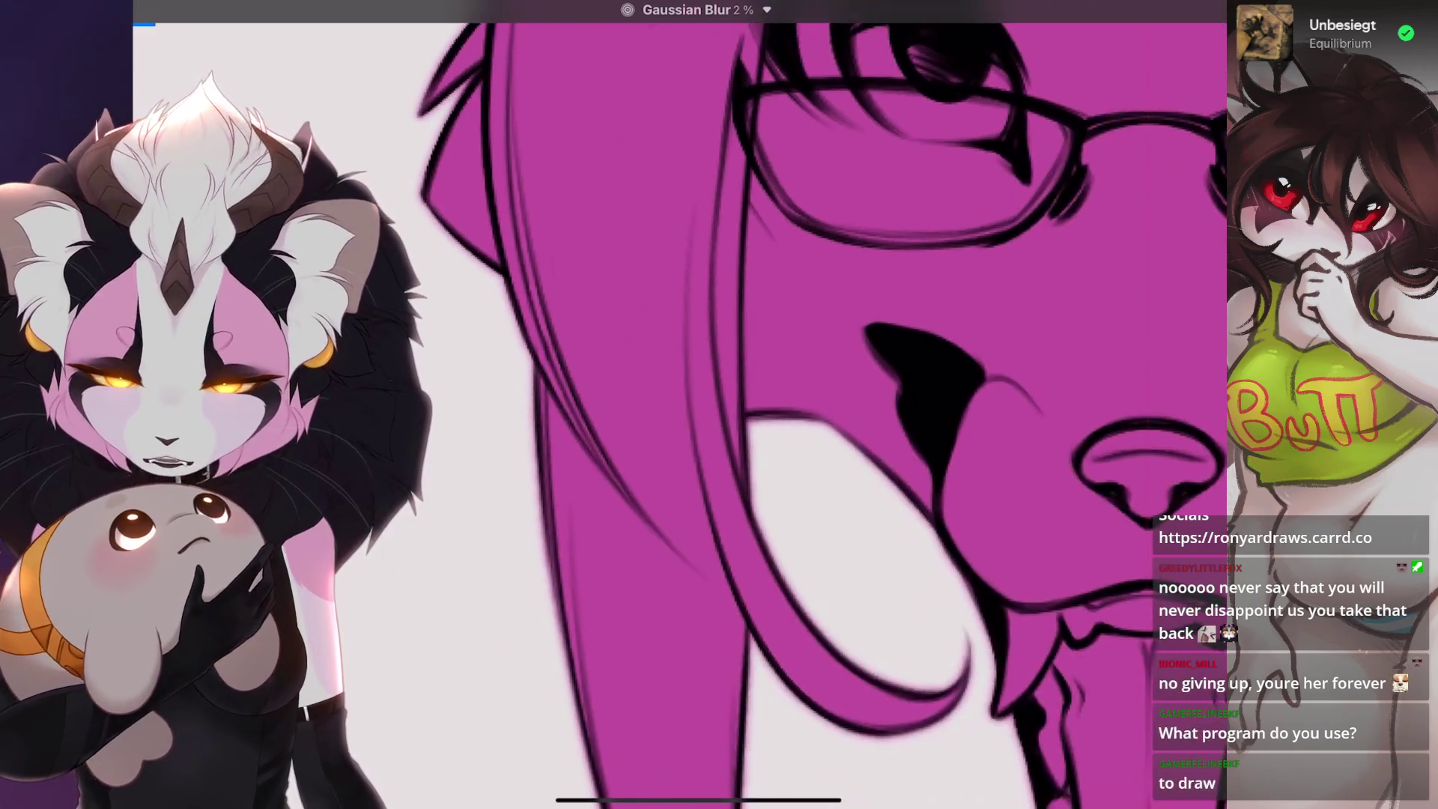
key(s)
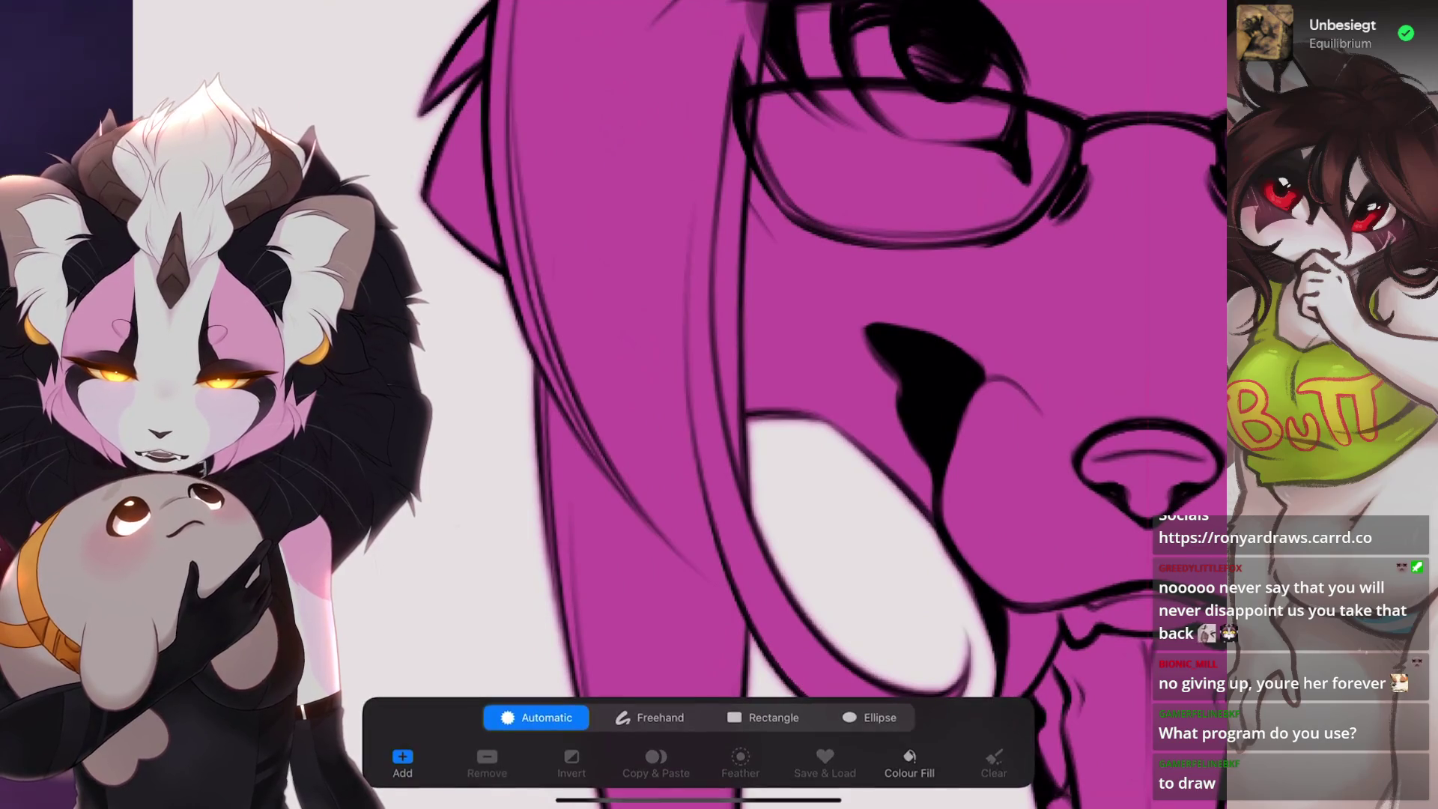
click(454, 513)
drag(454, 512, 483, 513)
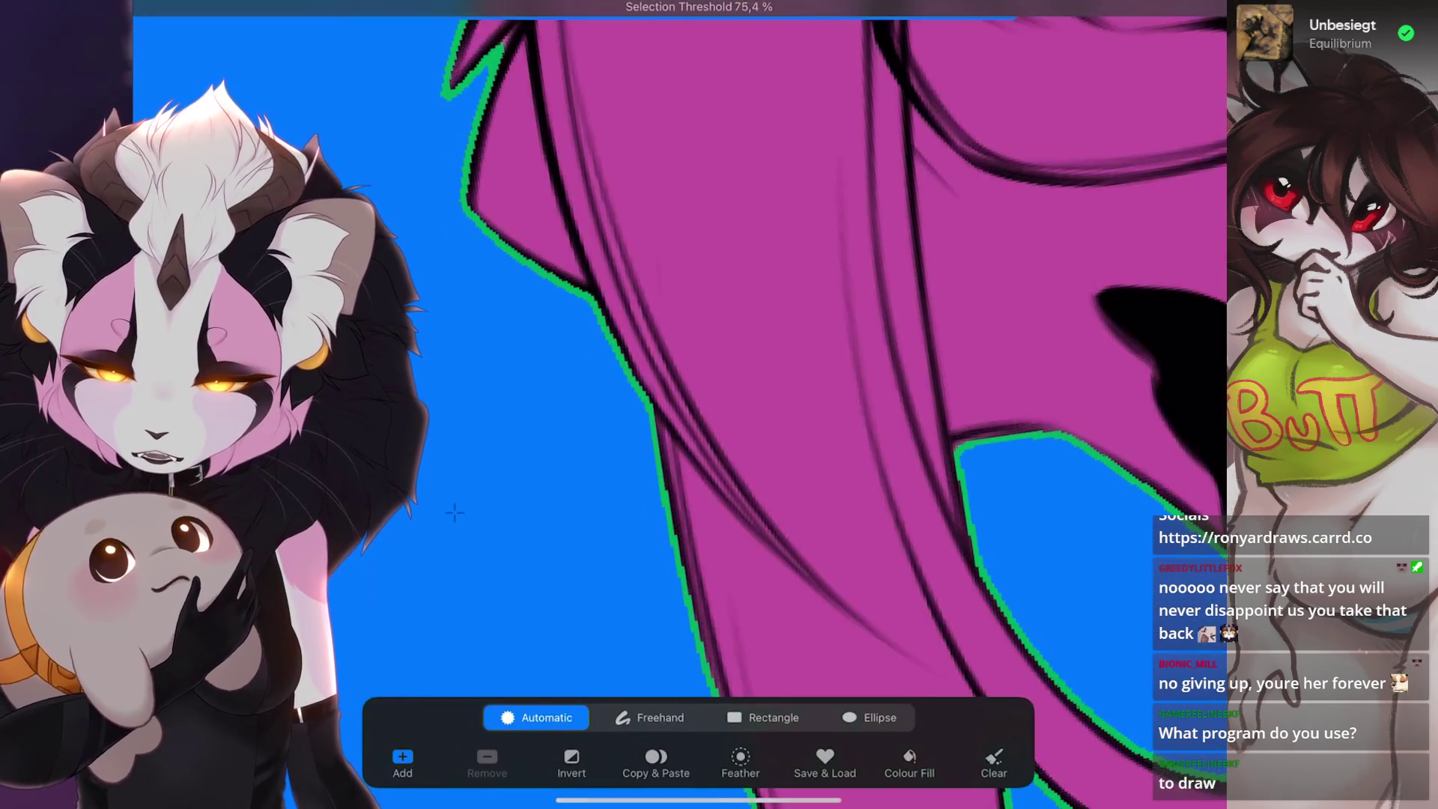
scroll(674, 404, down, 3)
scroll(674, 405, down, 3)
scroll(719, 337, down, 2)
scroll(719, 337, down, 3)
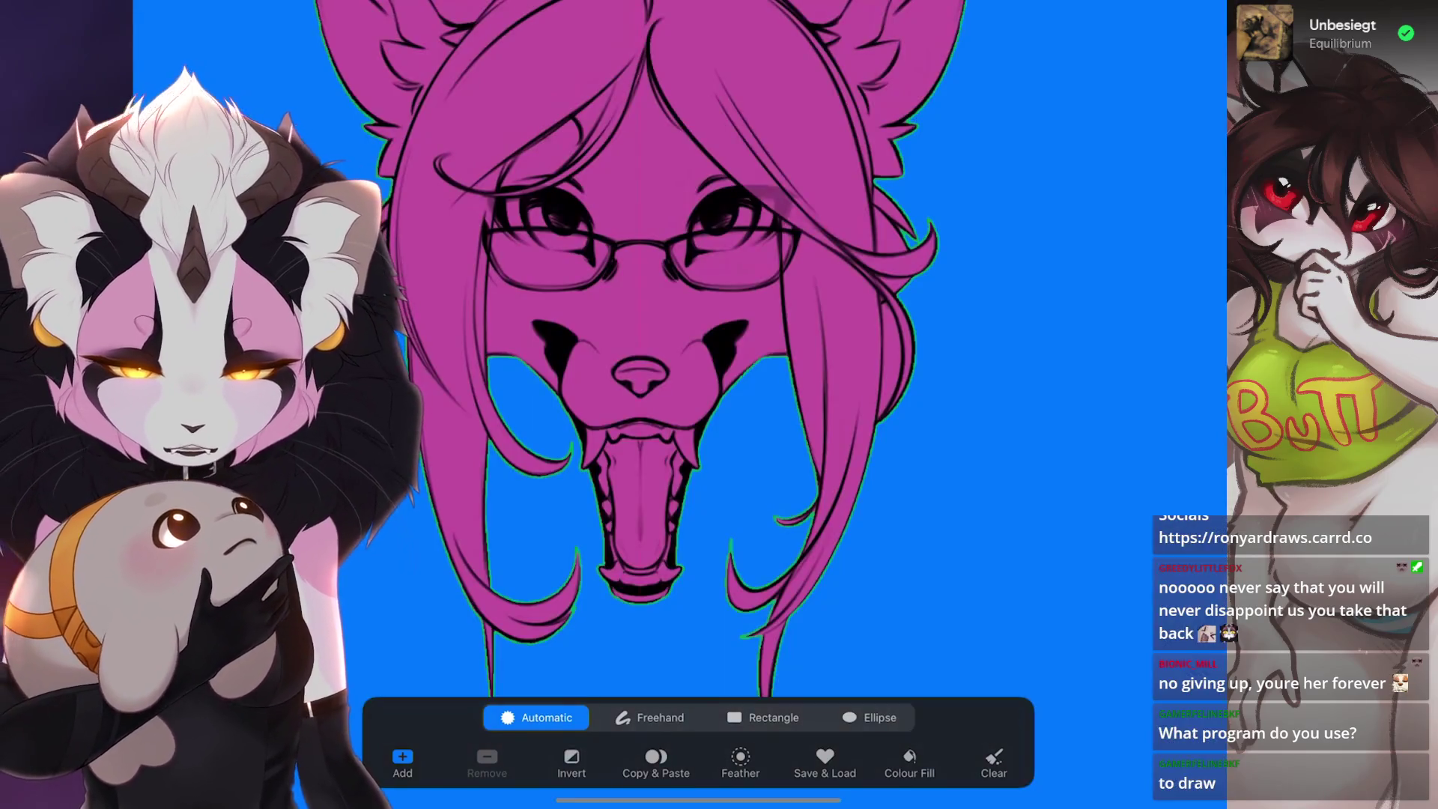
click(1130, 6)
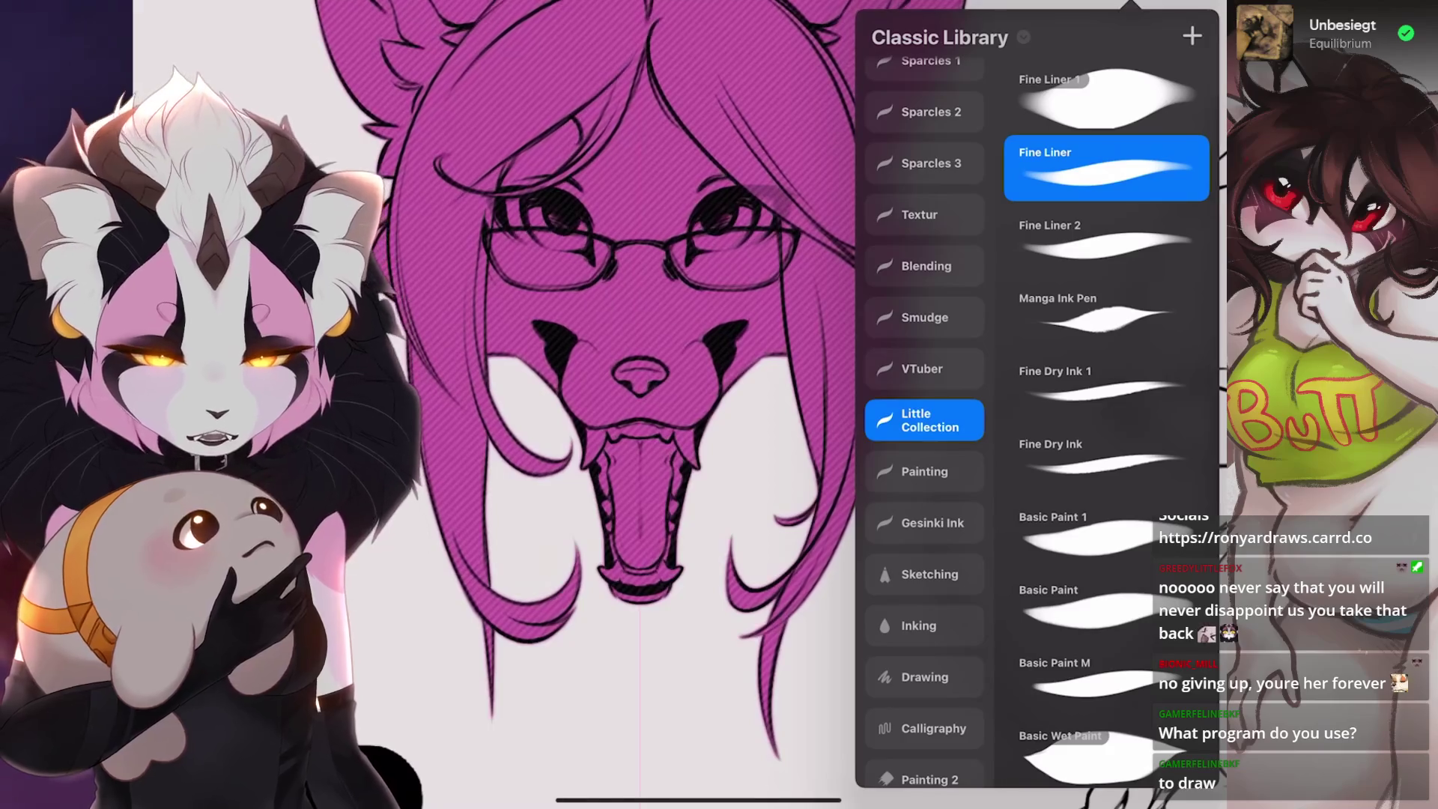
scroll(925, 338, down, 3)
- Switch to the Airbrushing set at a tiny brush size and undo a stray stroke
click(925, 575)
click(1129, 6)
scroll(719, 405, down, 2)
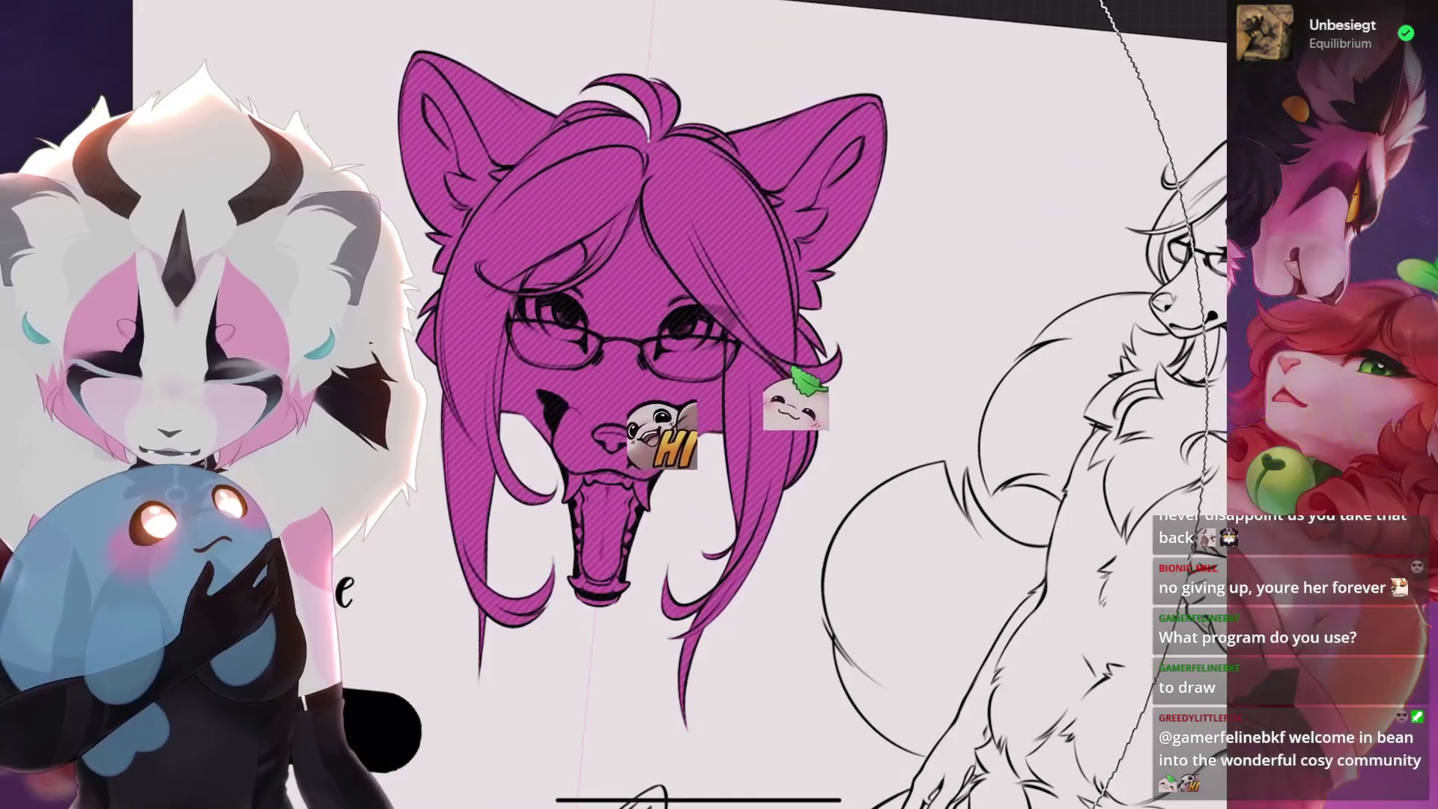
scroll(652, 180, up, 5)
scroll(787, 405, up, 3)
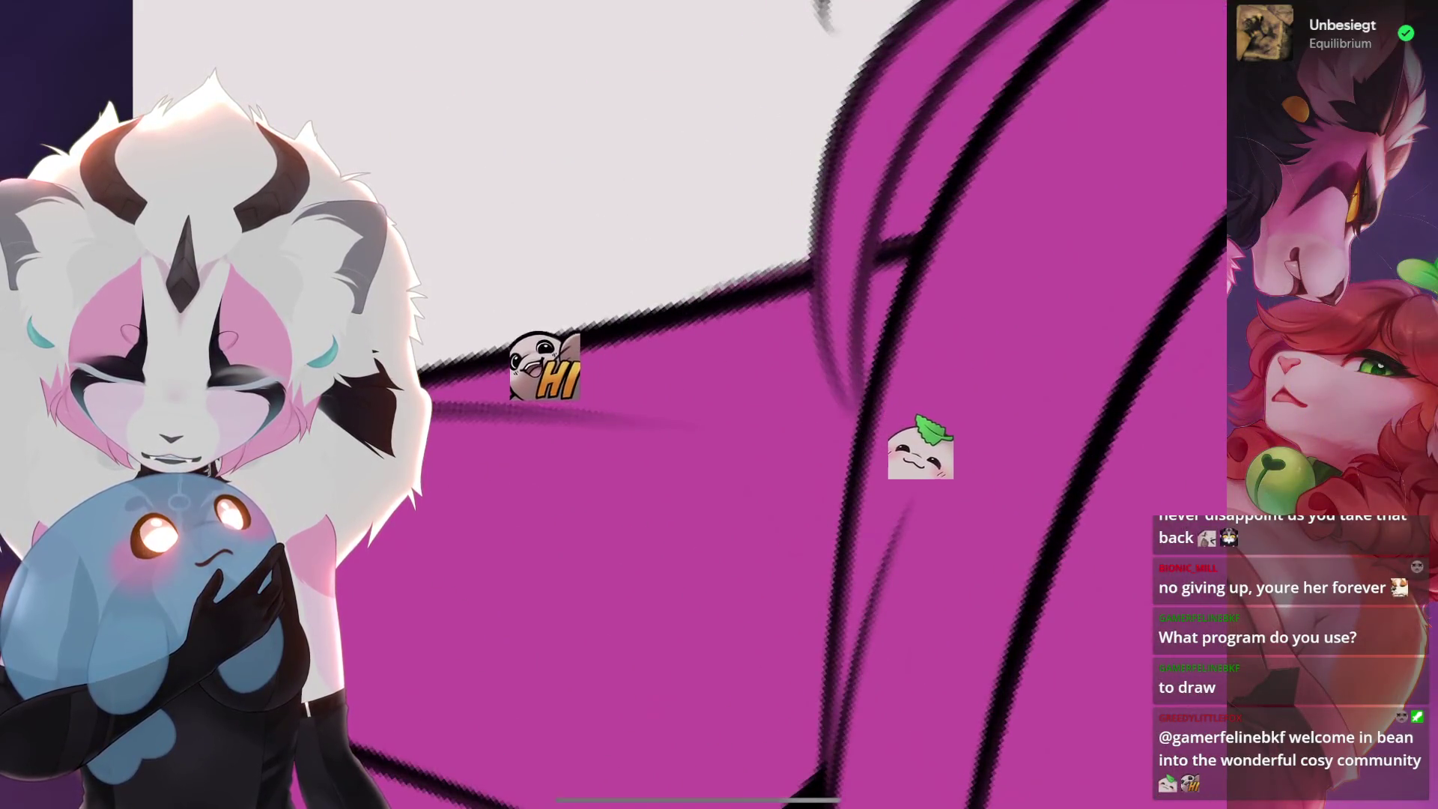
scroll(787, 406, down, 3)
scroll(787, 406, up, 5)
scroll(675, 405, down, 2)
scroll(674, 404, down, 2)
scroll(674, 404, down, 2)
scroll(987, 275, up, 3)
click(1169, 16)
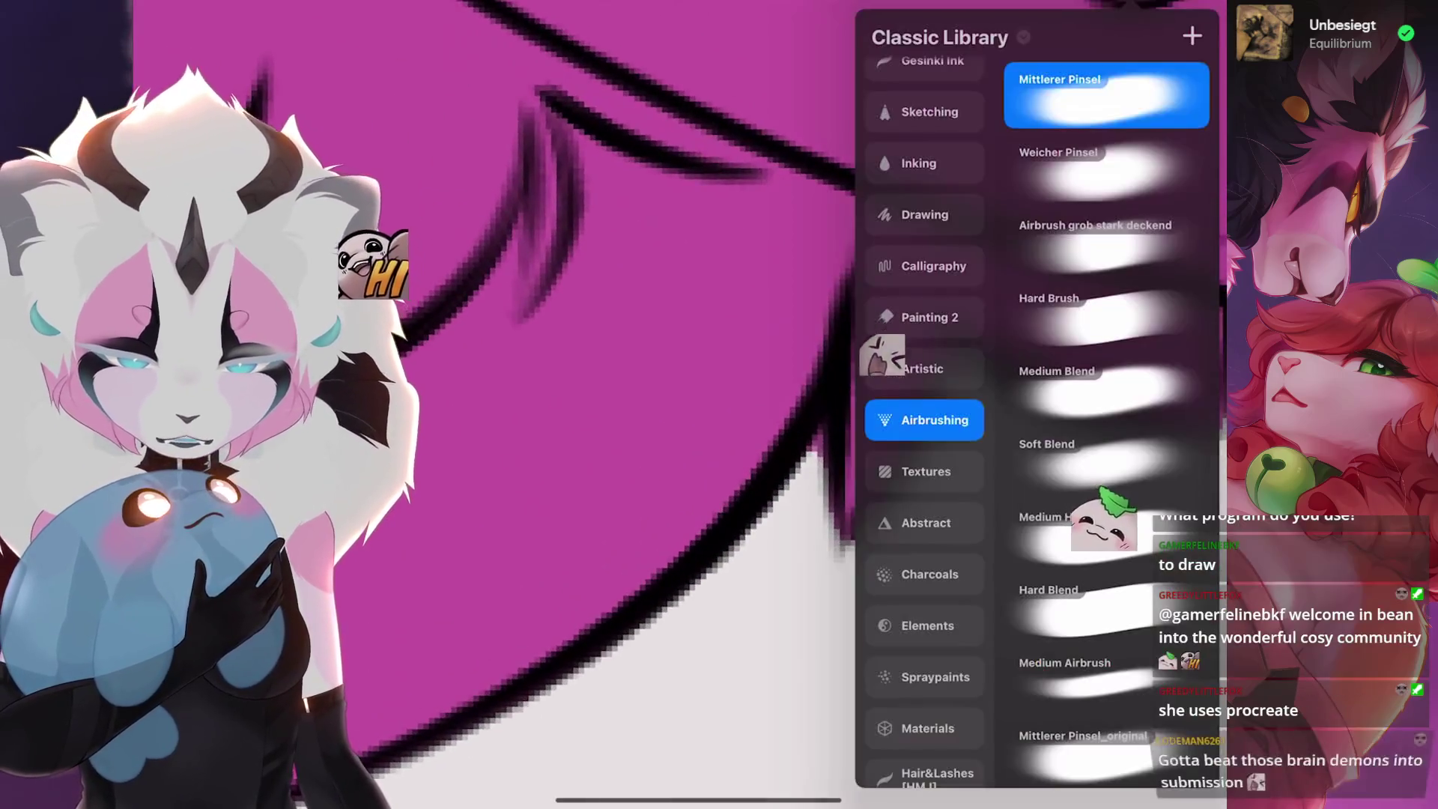
scroll(784, 495, up, 3)
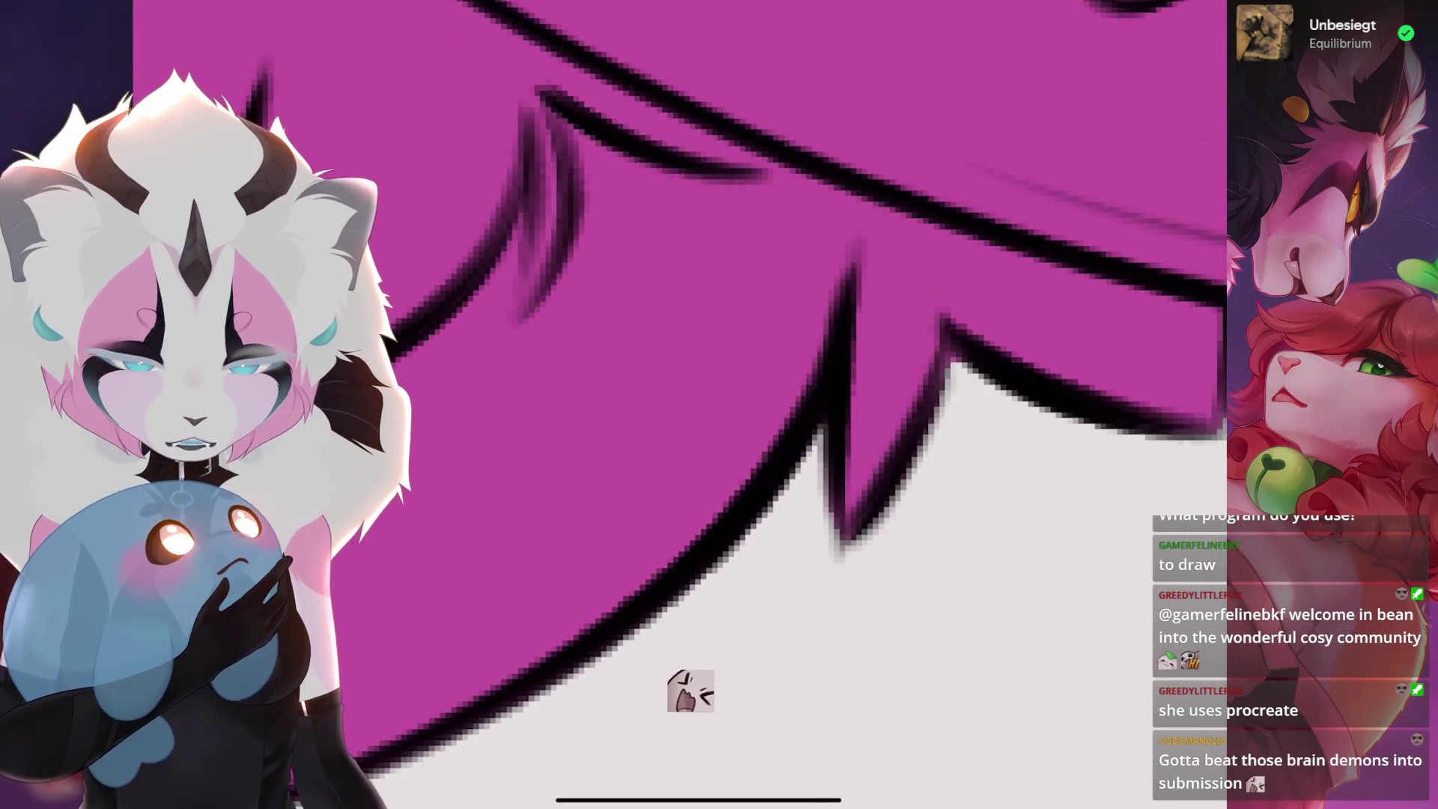
scroll(610, 712, down, 2)
scroll(590, 685, down, 2)
scroll(556, 647, down, 1)
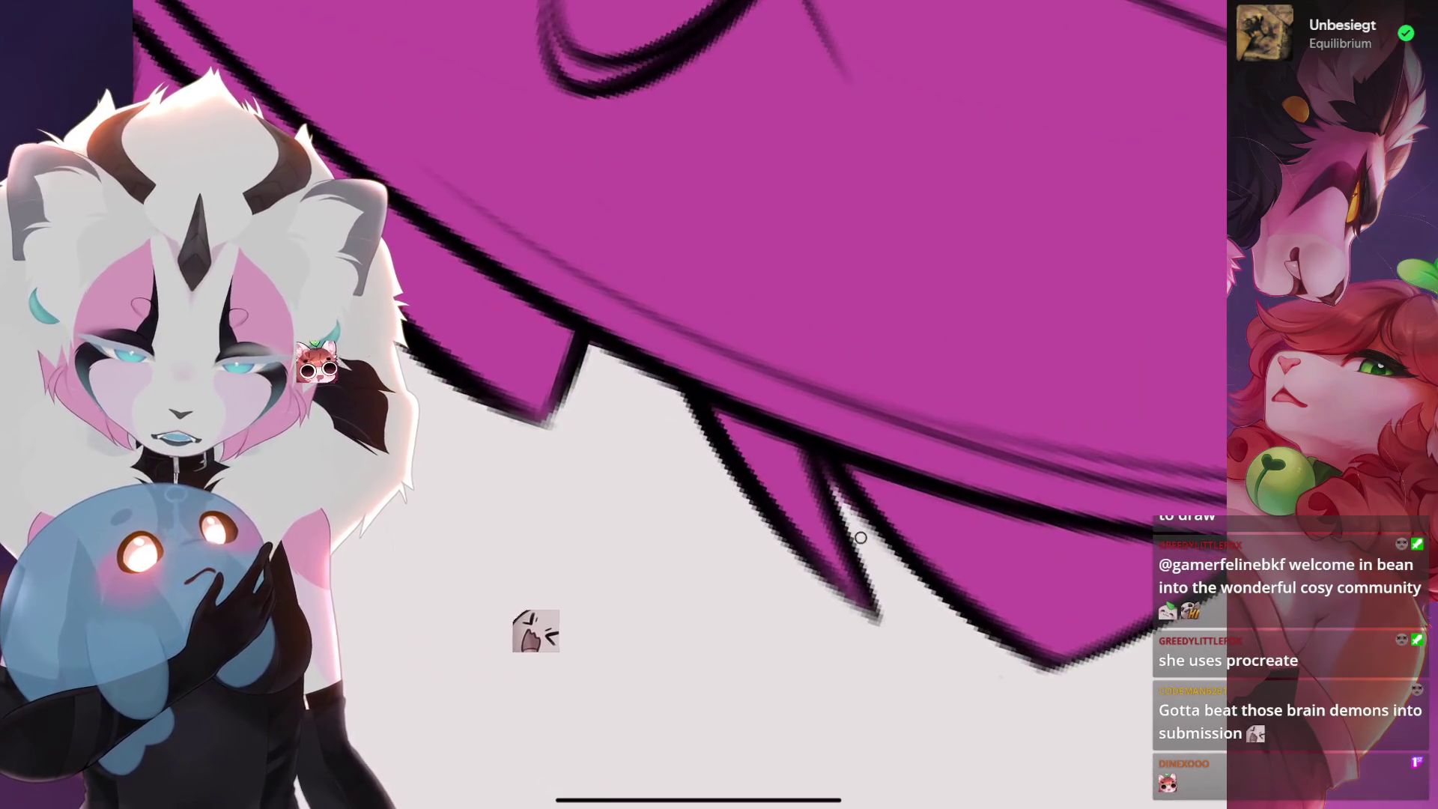
scroll(489, 623, up, 3)
scroll(470, 629, up, 3)
scroll(437, 655, up, 2)
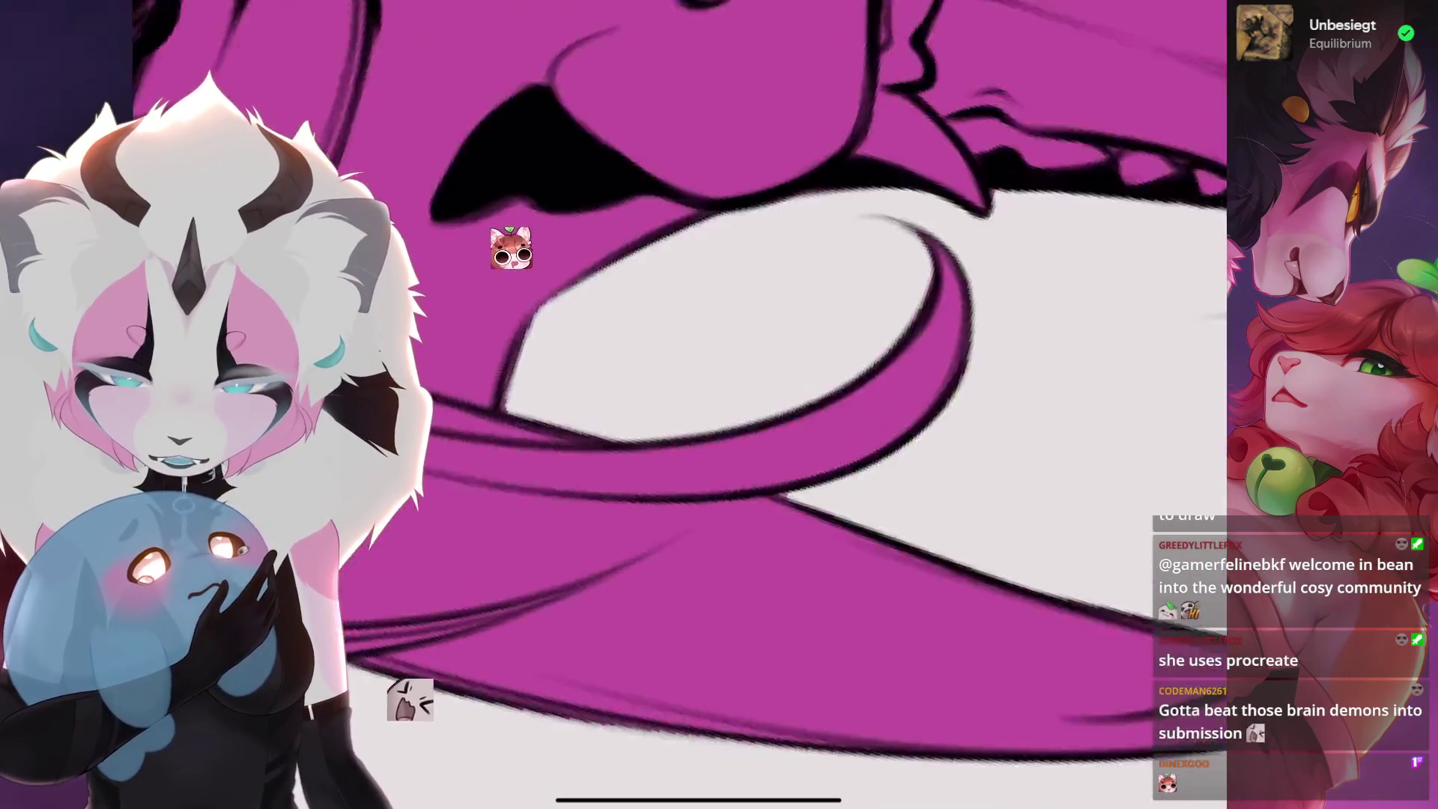
scroll(405, 698, up, 2)
scroll(686, 374, down, 3)
scroll(652, 355, up, 1)
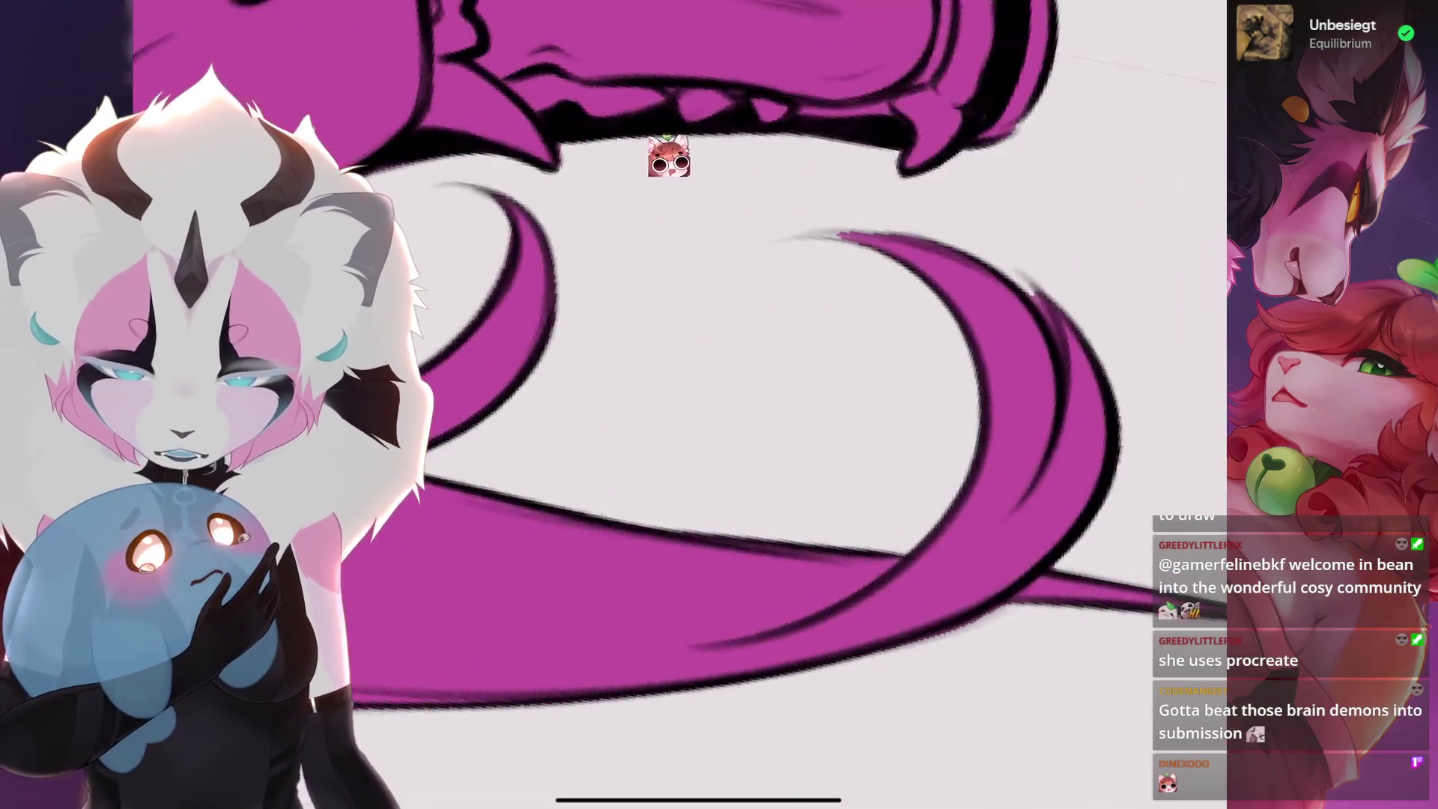
scroll(608, 332, up, 2)
scroll(562, 303, up, 3)
scroll(541, 293, down, 2)
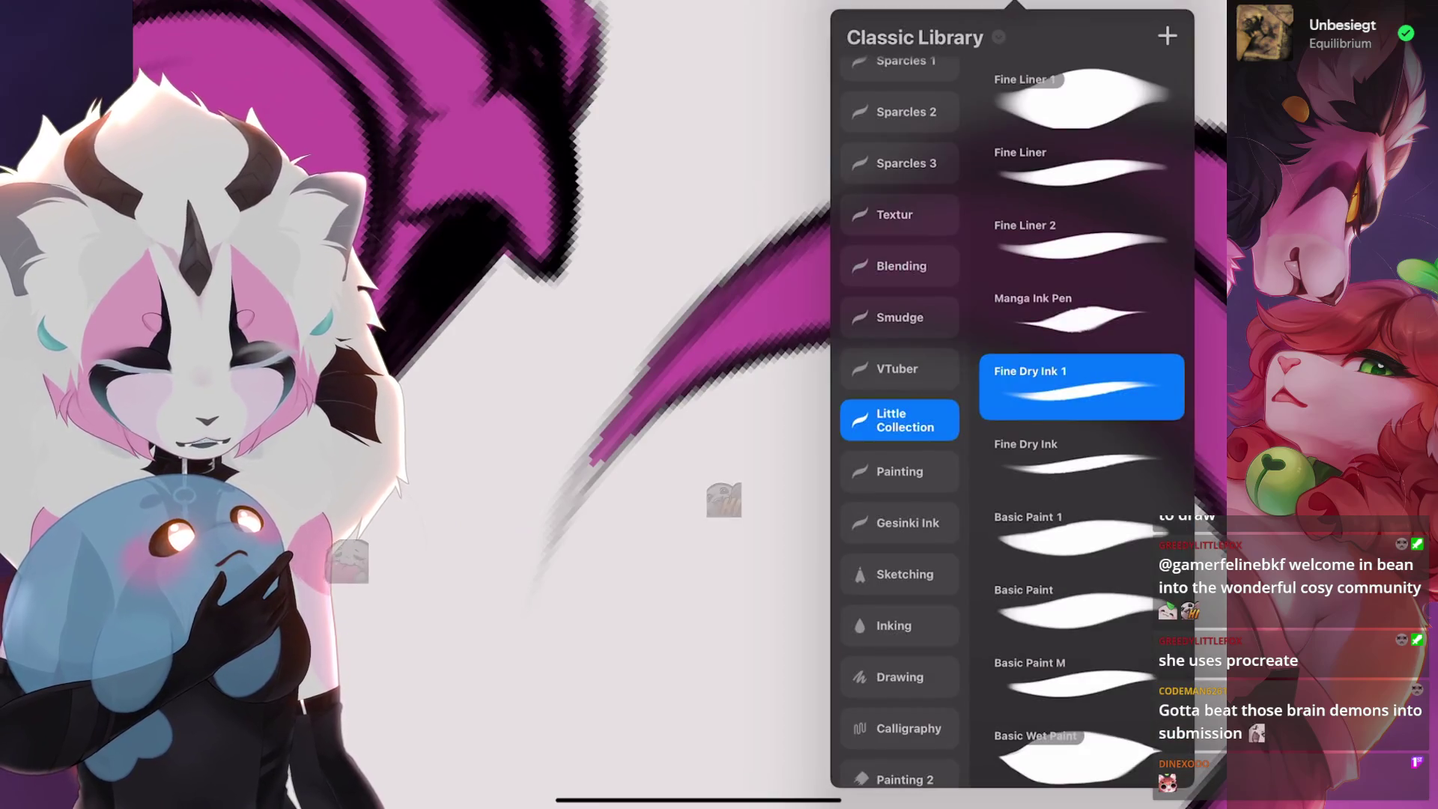
click(1091, 379)
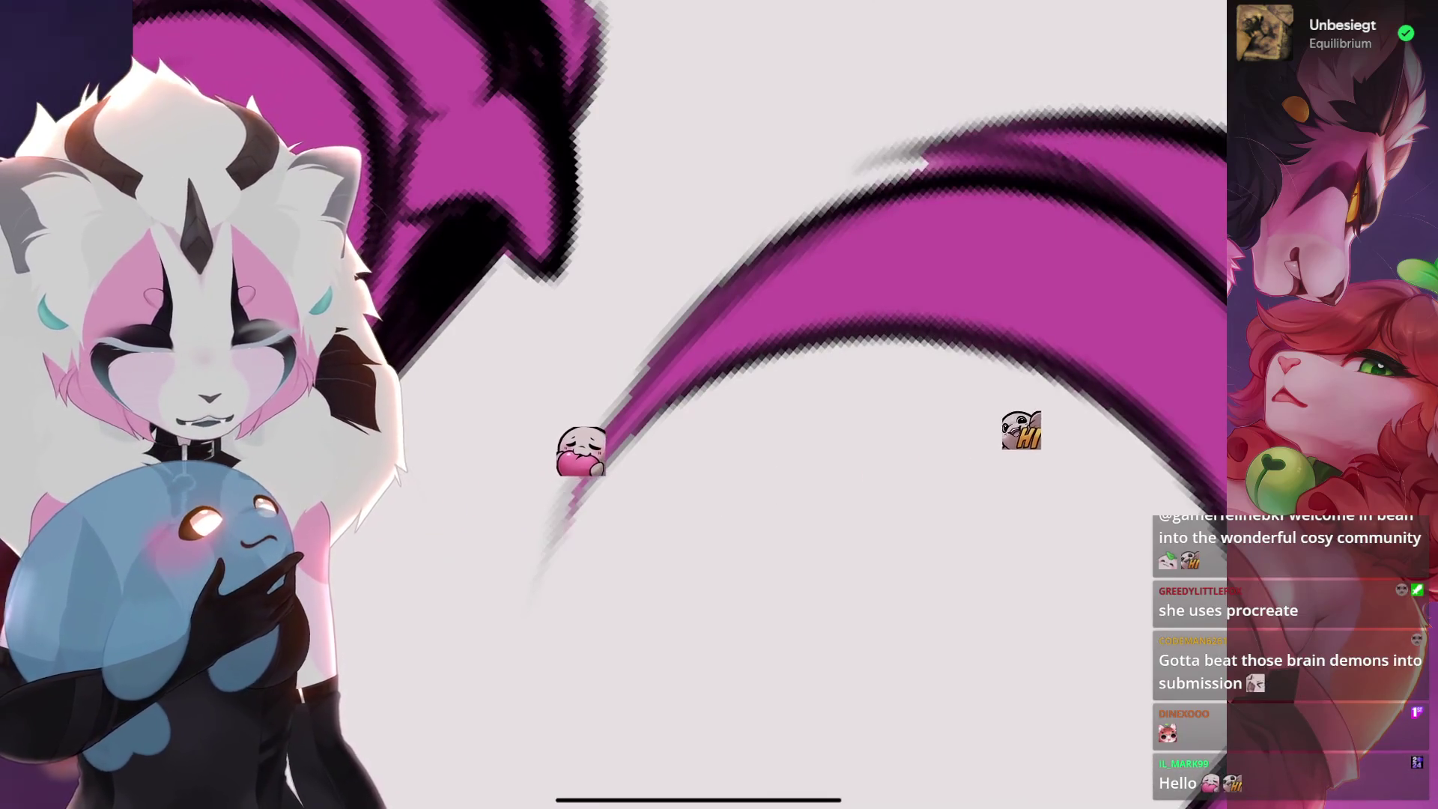
key(ctrl+z)
scroll(675, 404, up, 2)
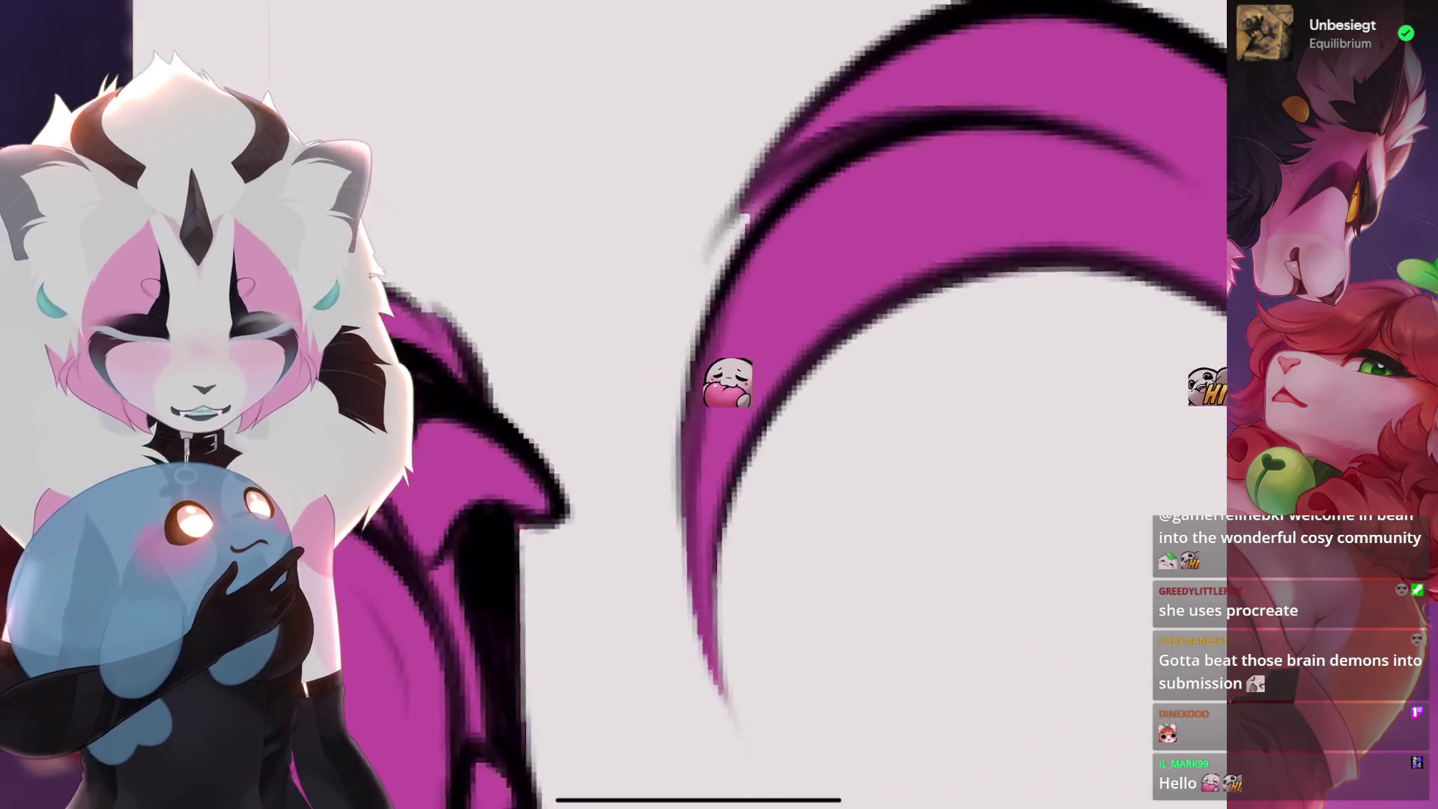
click(1129, 3)
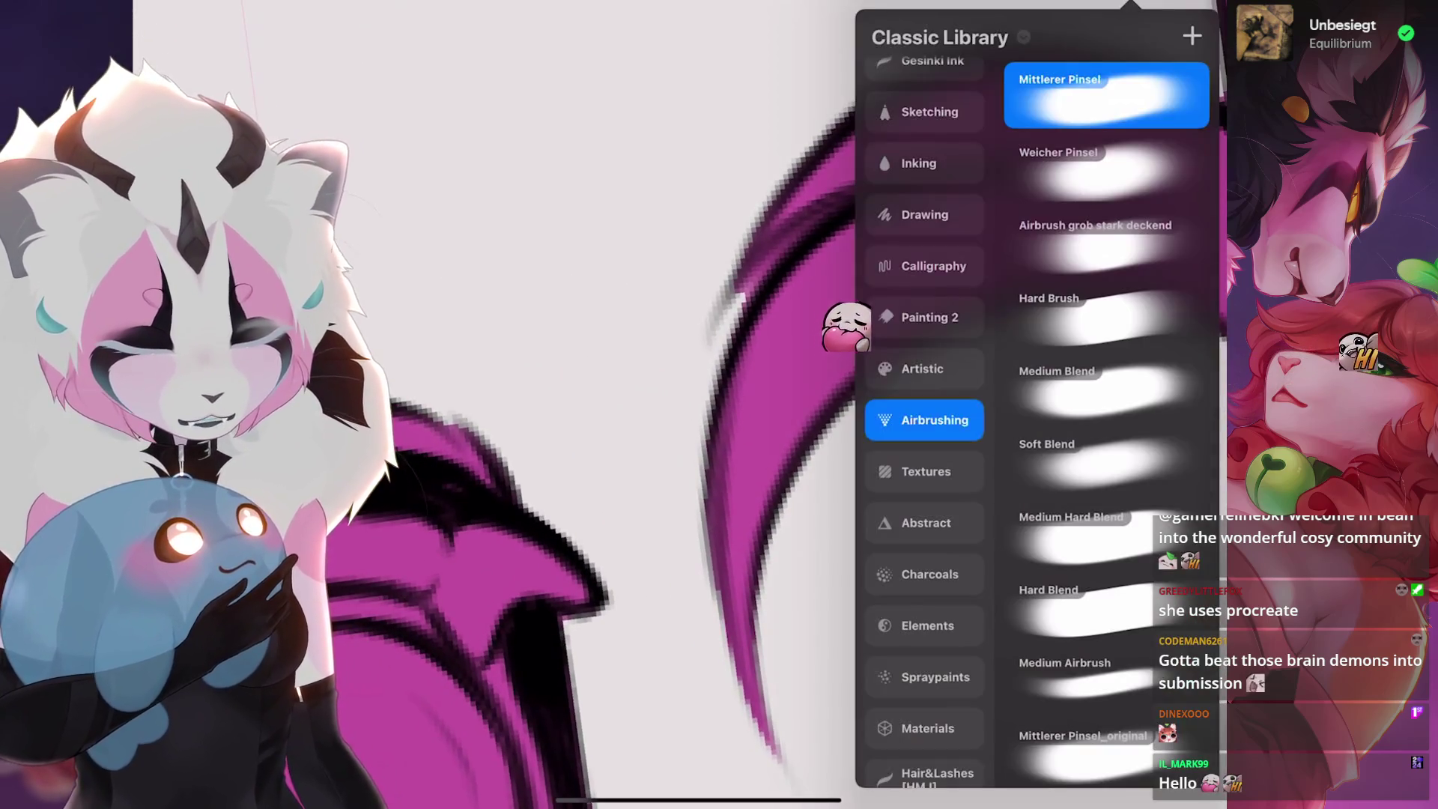
scroll(926, 449, up, 3)
- Choose Fine Liner from the Little Collection set, test-erase on the tails and undo it
click(924, 262)
click(925, 209)
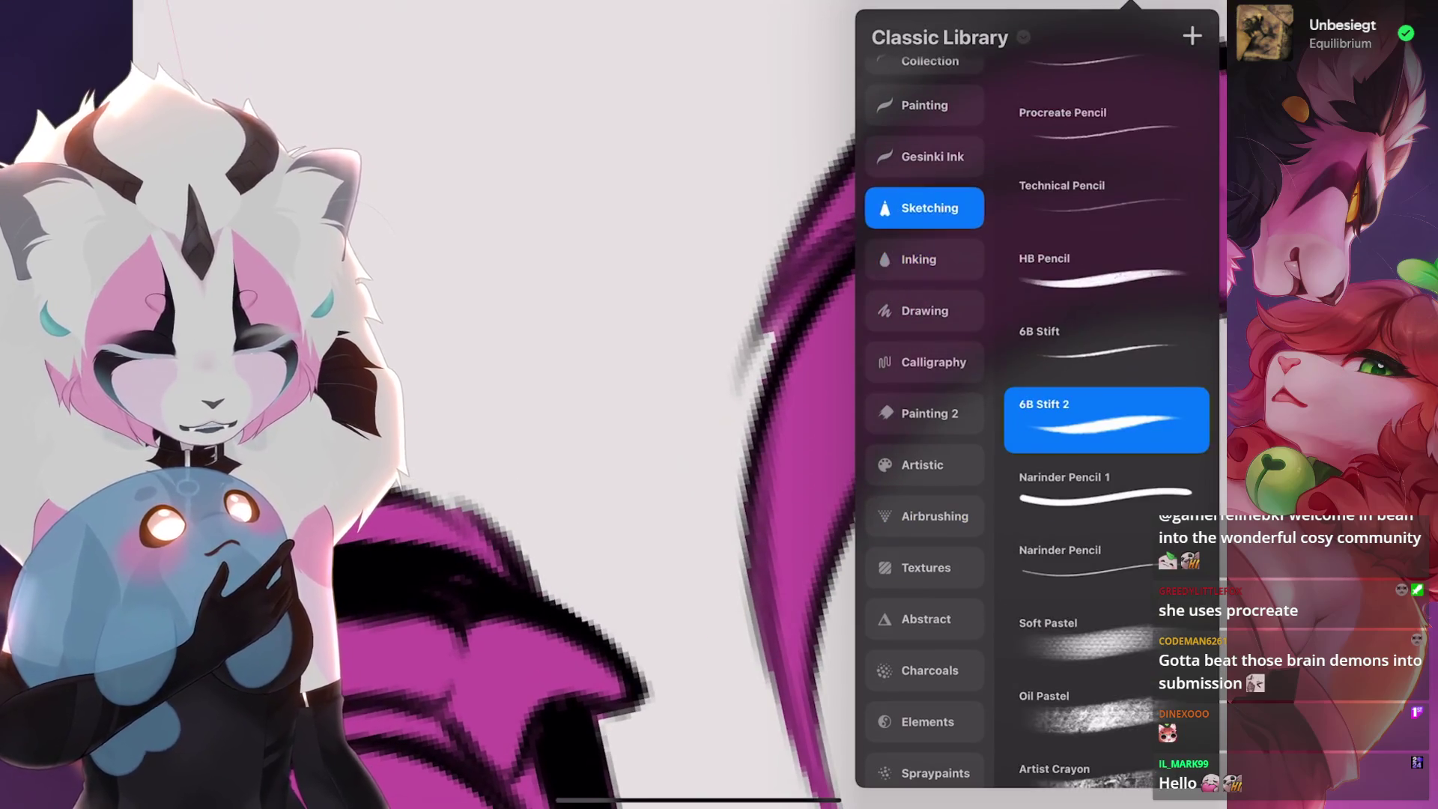
scroll(925, 338, up, 3)
click(925, 226)
click(1091, 151)
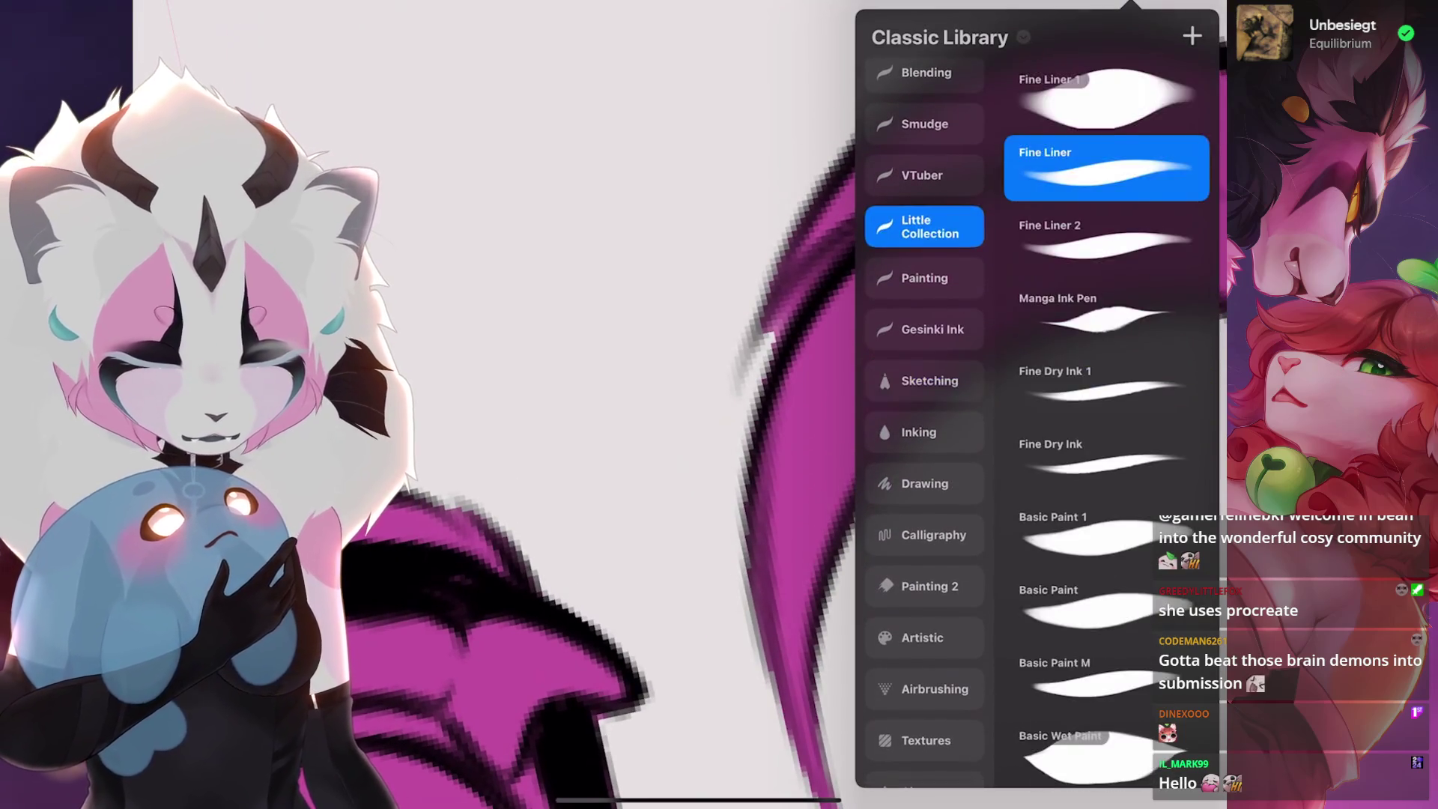
click(1130, 3)
drag(865, 231, 748, 393)
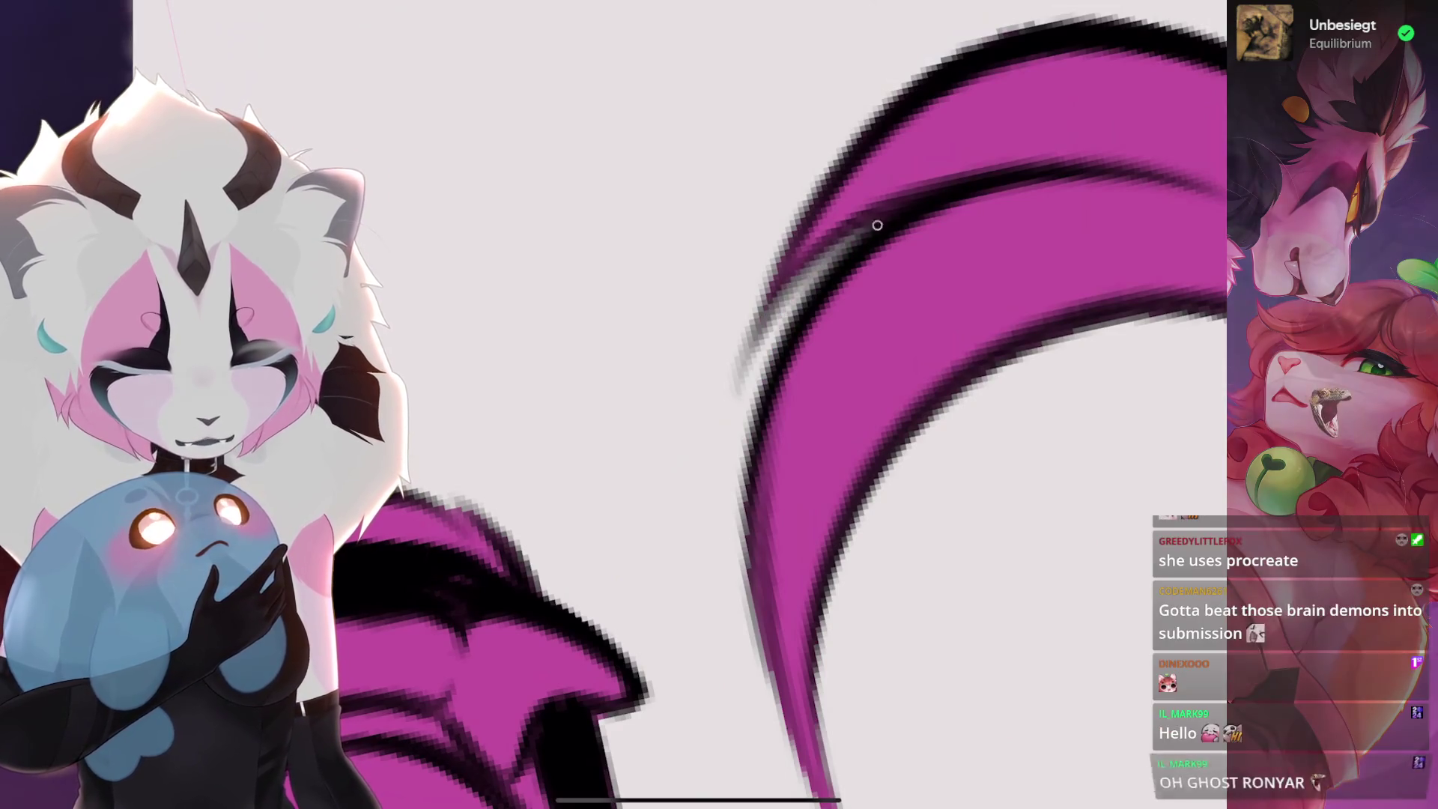
key(ctrl+z)
scroll(680, 405, down, 3)
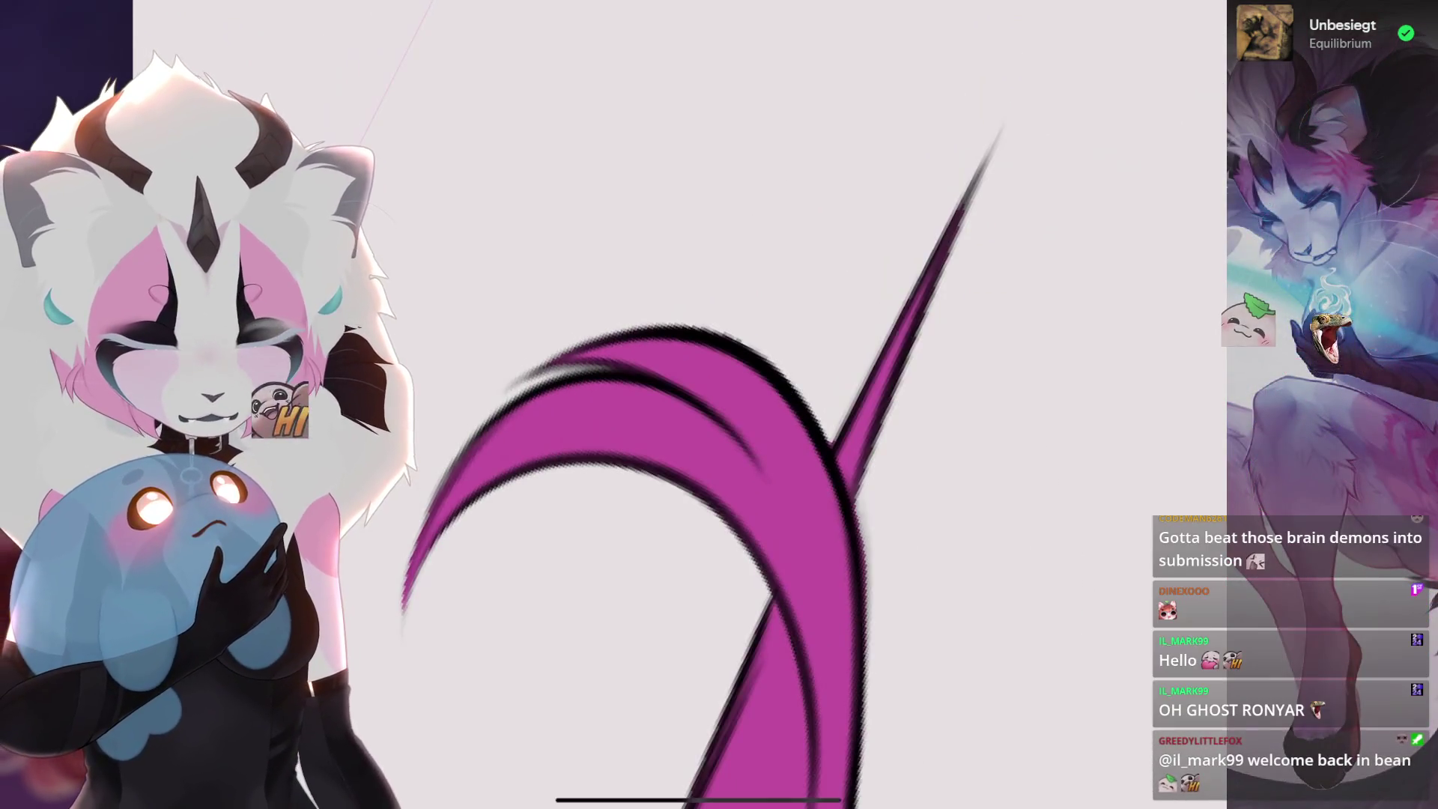
scroll(719, 405, up, 3)
scroll(719, 405, right, 3)
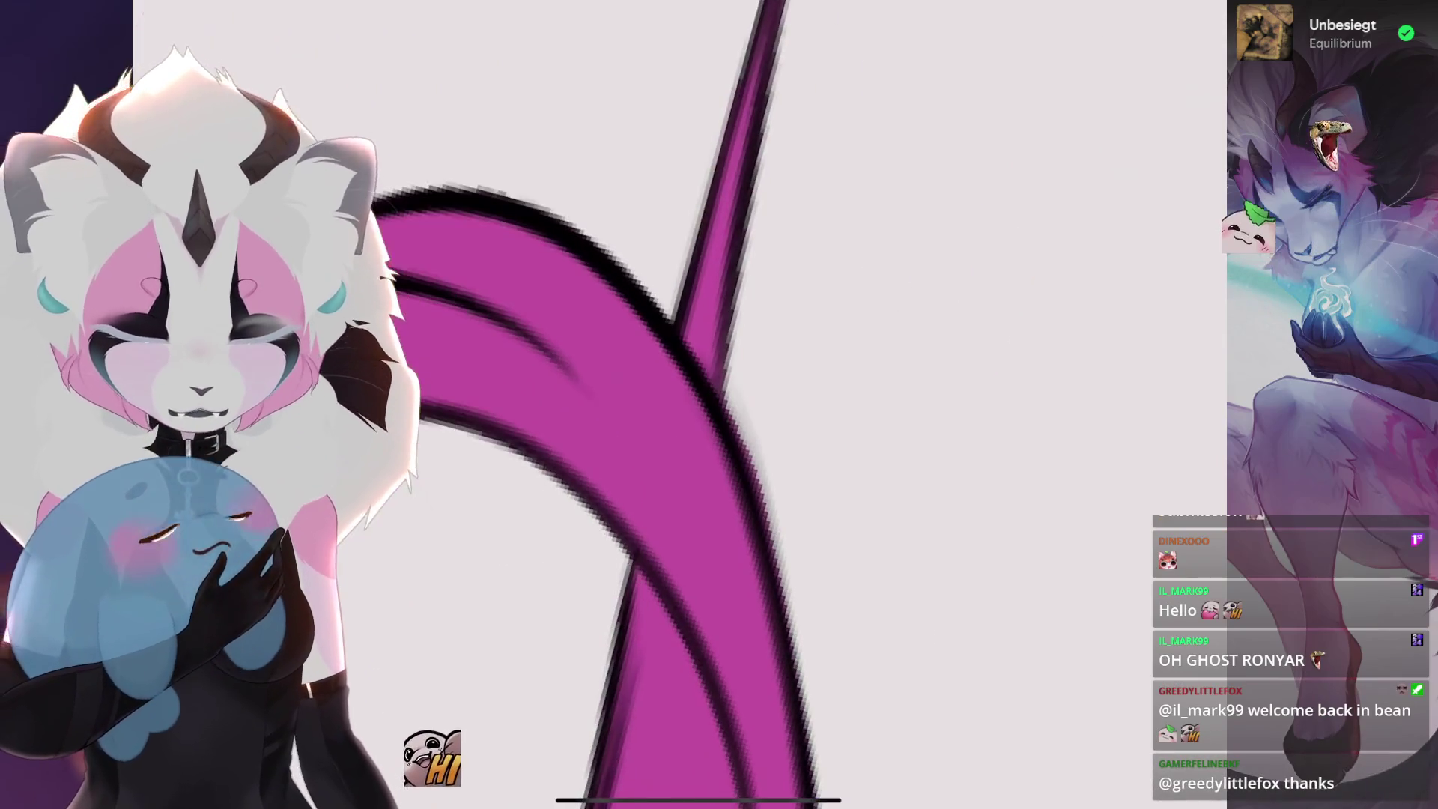
scroll(719, 405, down, 3)
scroll(719, 406, up, 3)
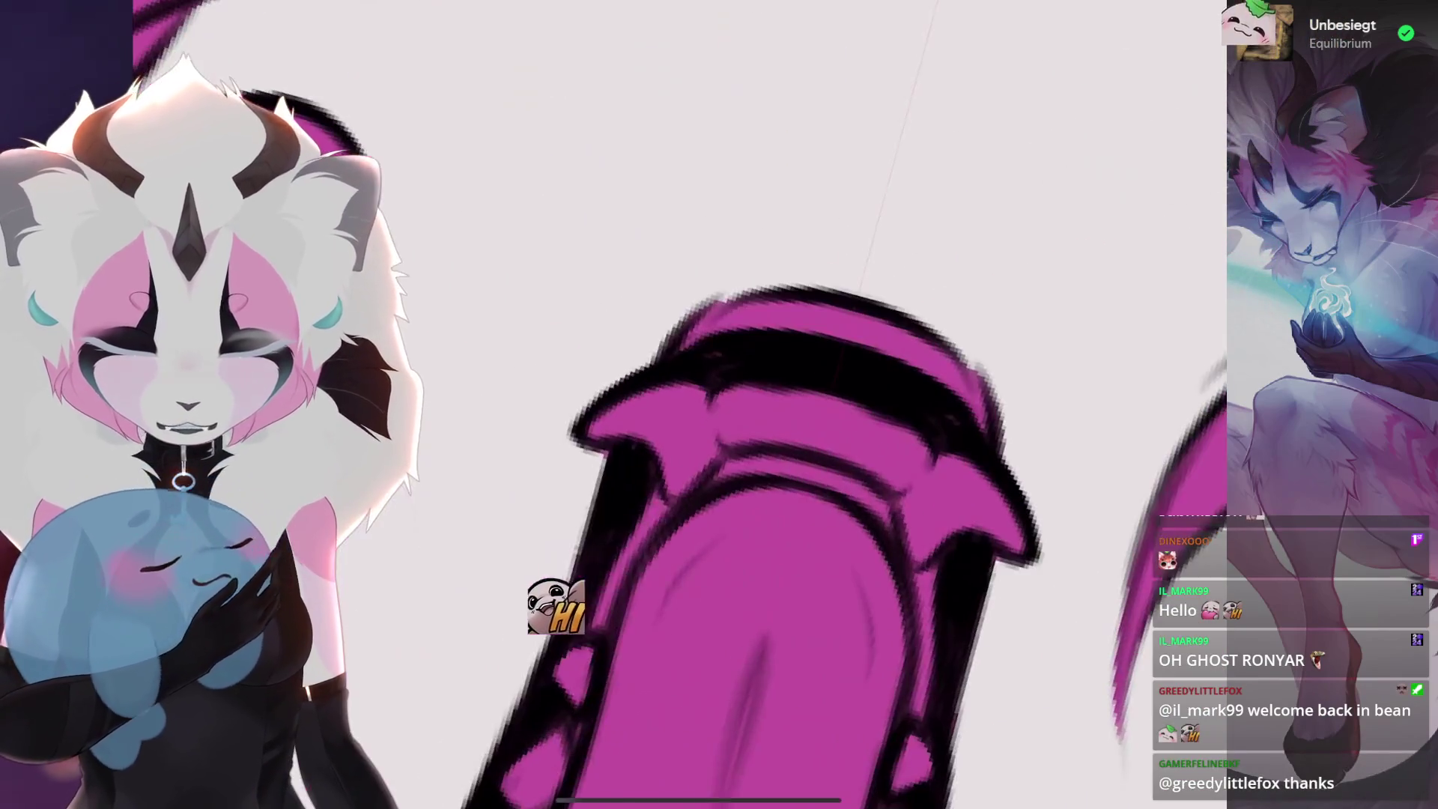
scroll(786, 450, up, 2)
scroll(854, 405, up, 2)
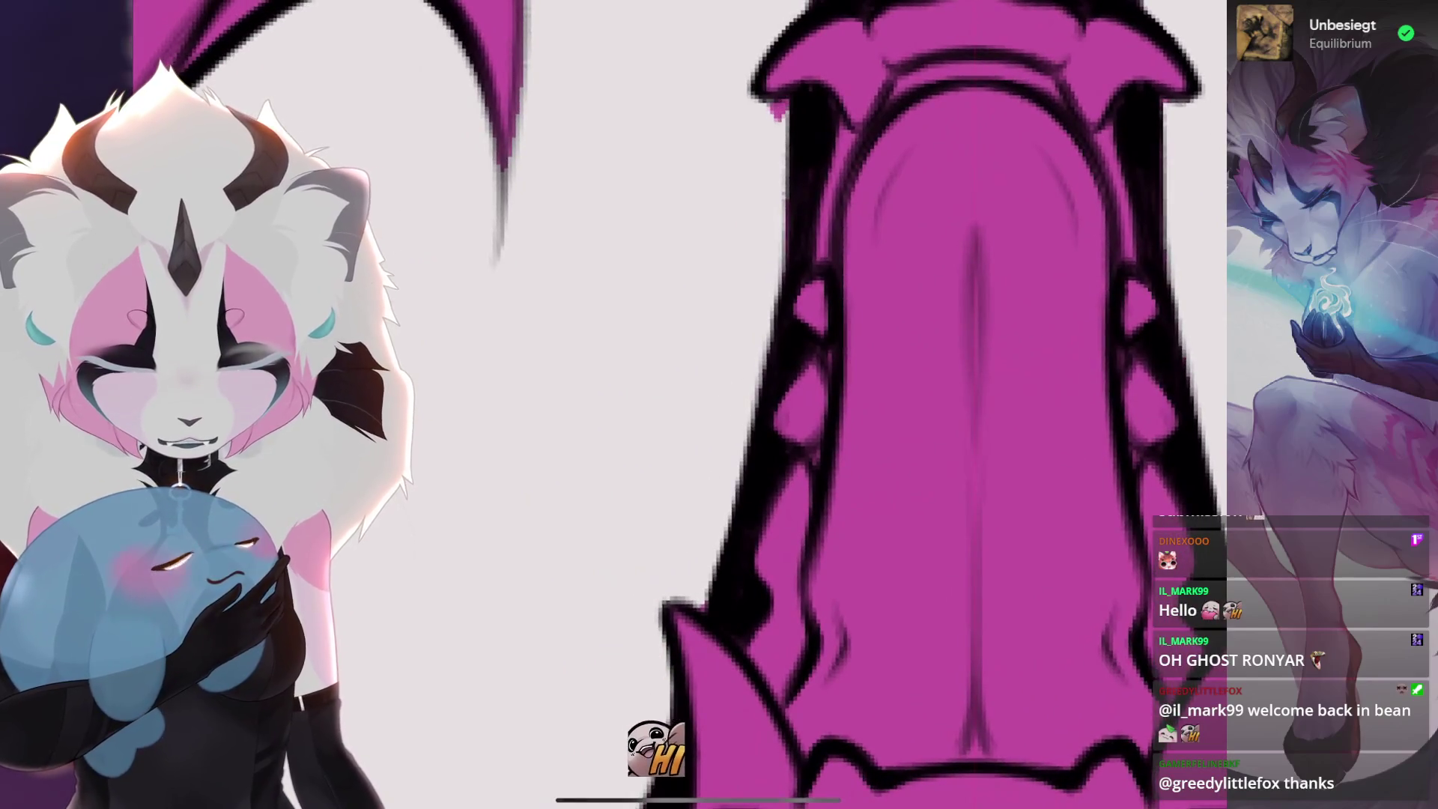
key(ctrl+z)
scroll(766, 122, right, 3)
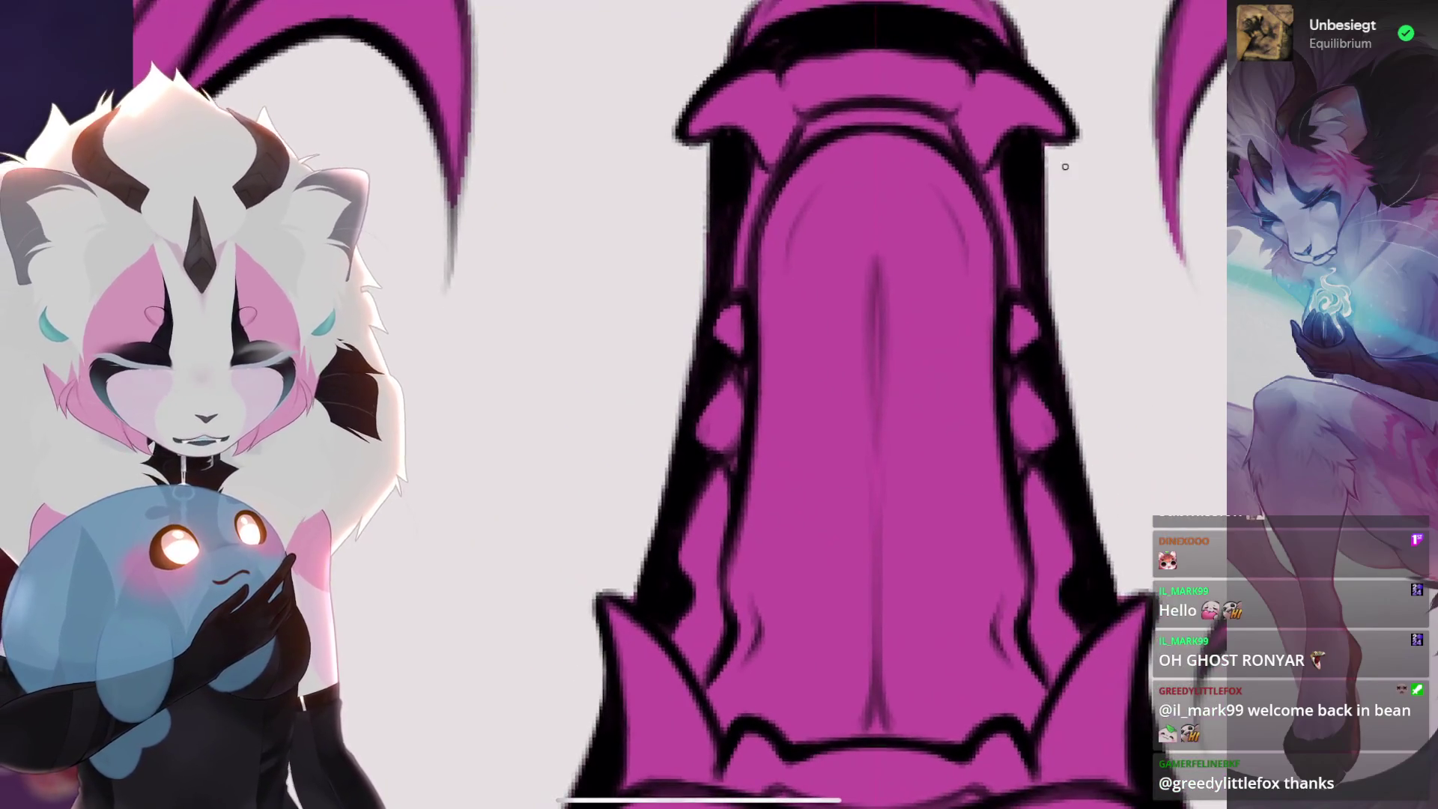
scroll(827, 404, down, 3)
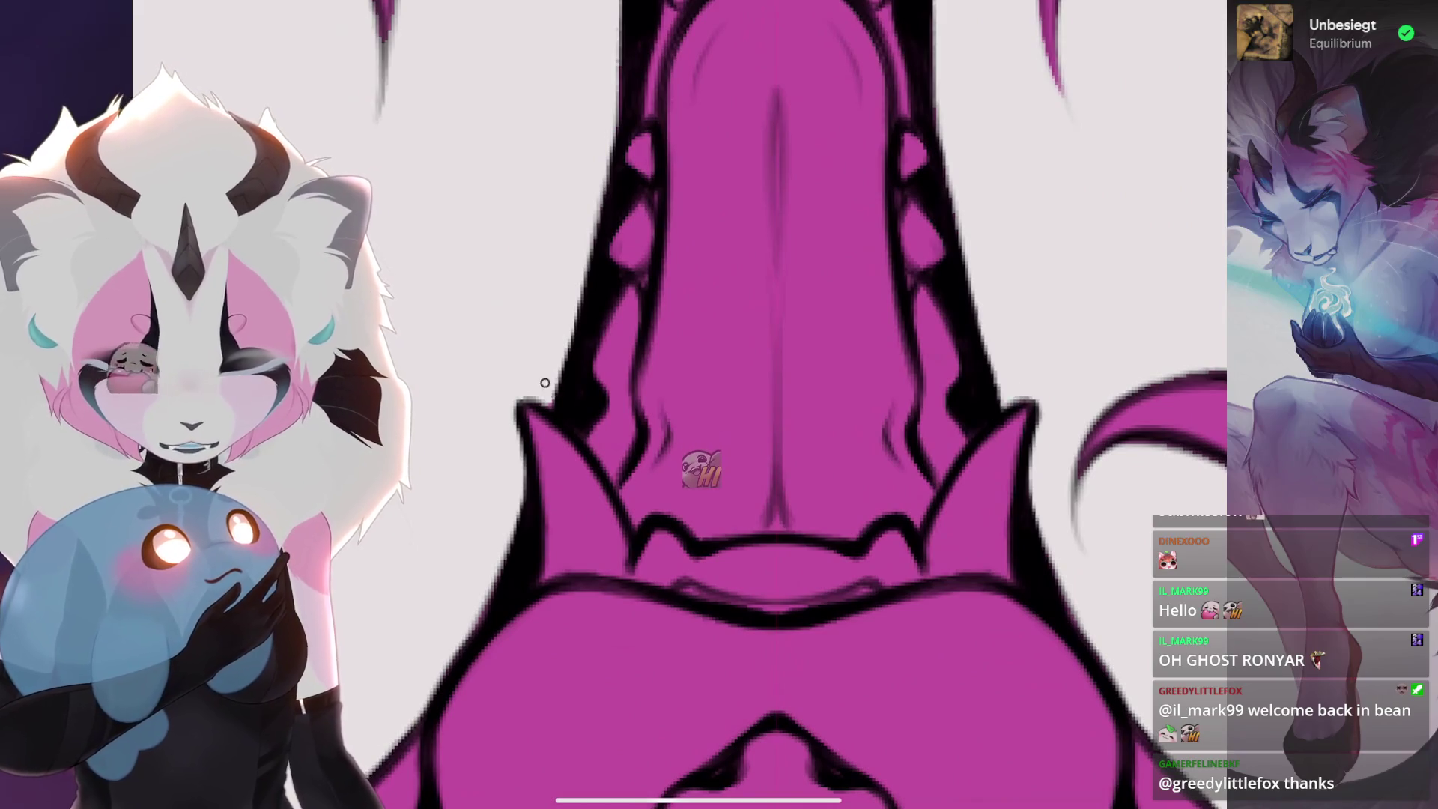
scroll(540, 379, down, 3)
scroll(541, 379, down, 2)
scroll(540, 379, up, 2)
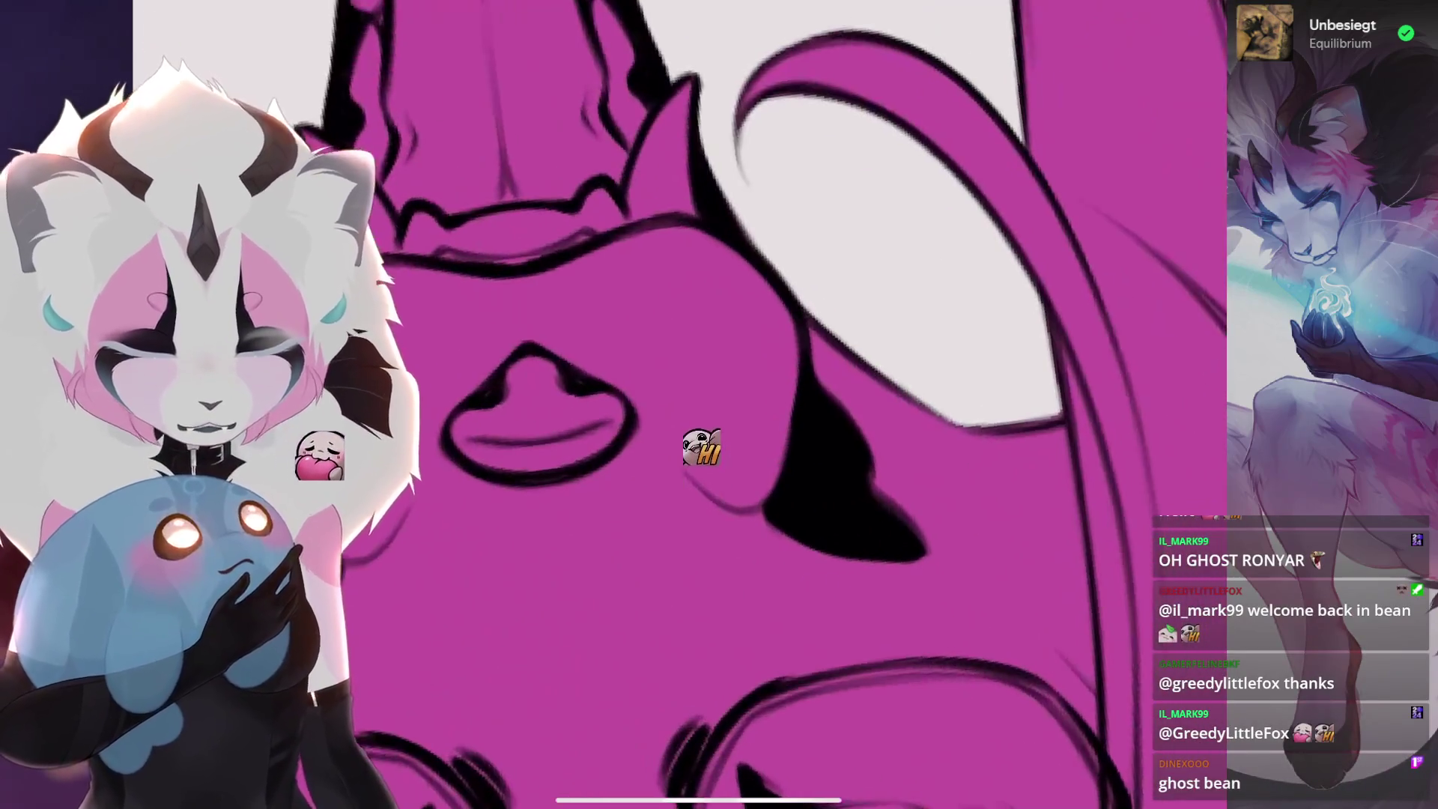
scroll(674, 405, up, 3)
scroll(675, 404, up, 2)
scroll(674, 405, up, 2)
scroll(674, 405, up, 3)
scroll(675, 404, down, 3)
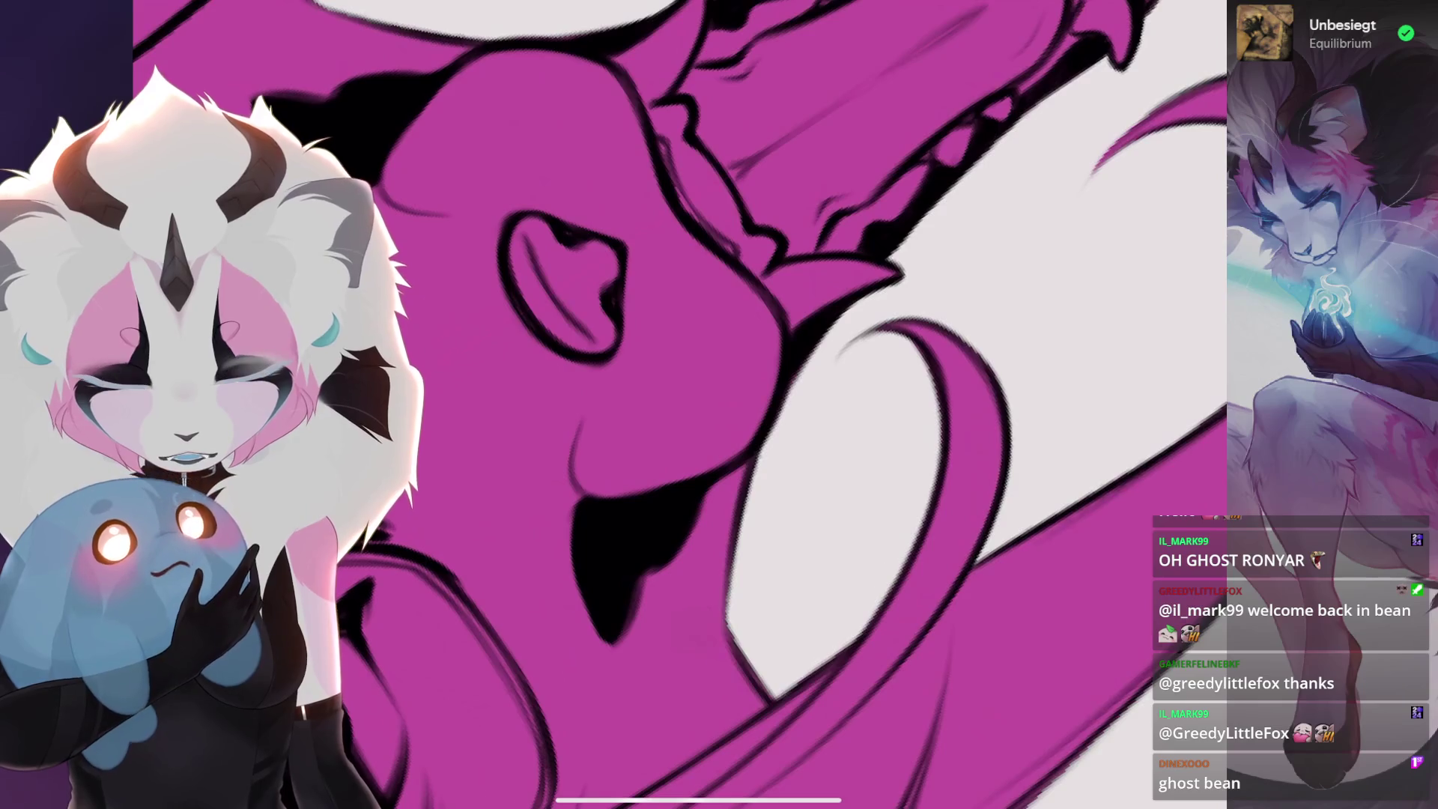
scroll(674, 406, down, 3)
scroll(674, 405, up, 3)
scroll(675, 405, up, 2)
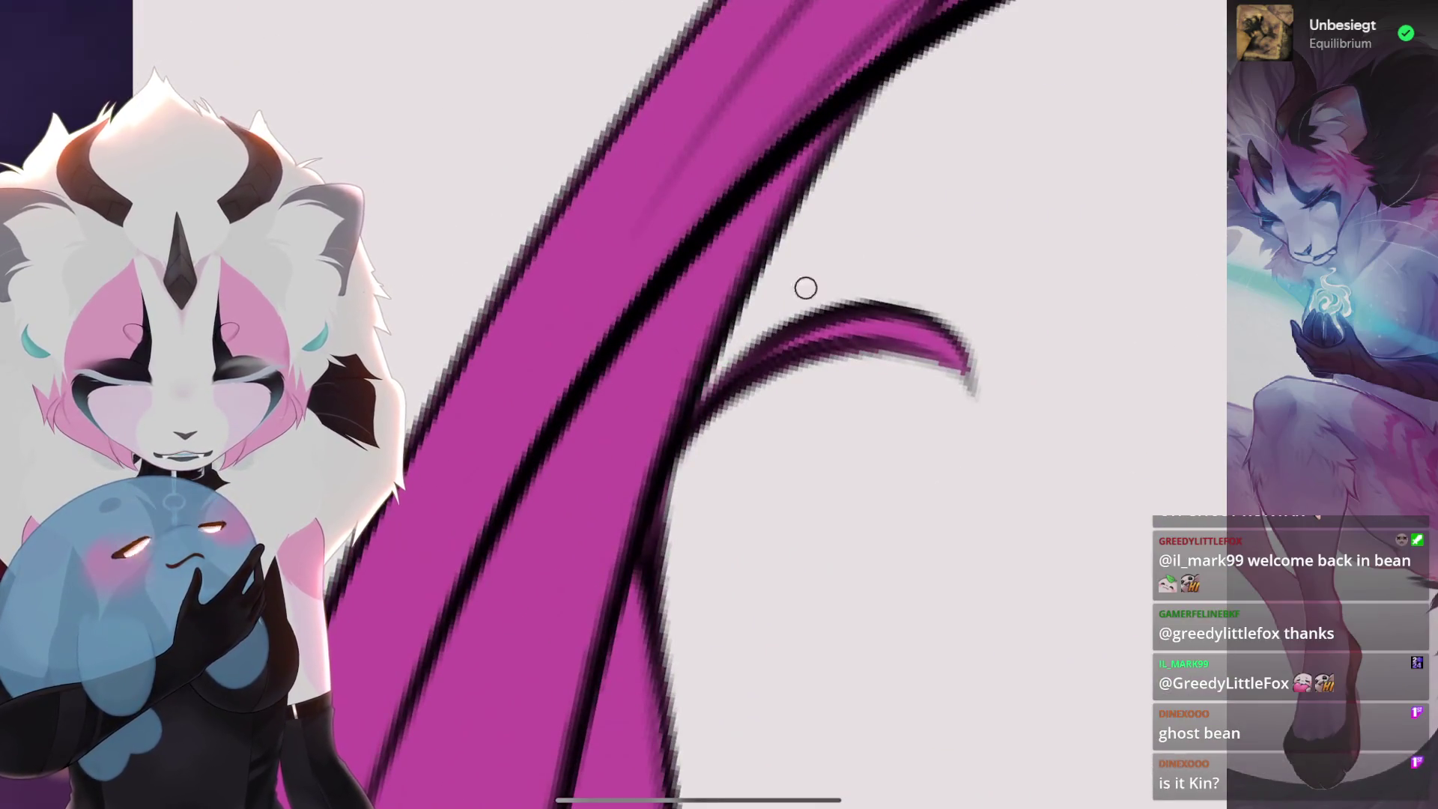
scroll(731, 345, down, 3)
scroll(675, 404, up, 3)
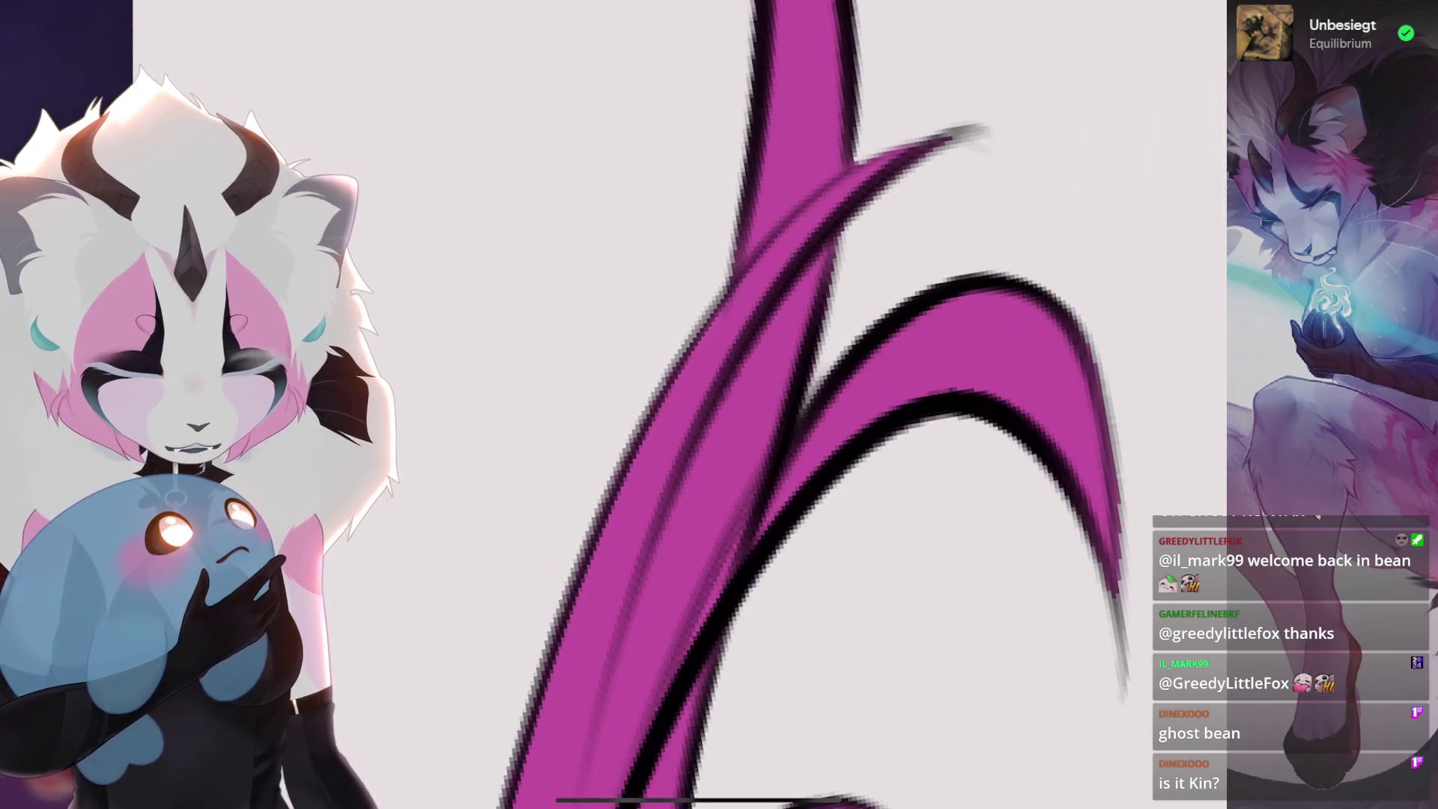
scroll(720, 405, down, 3)
scroll(719, 405, down, 2)
scroll(719, 404, up, 2)
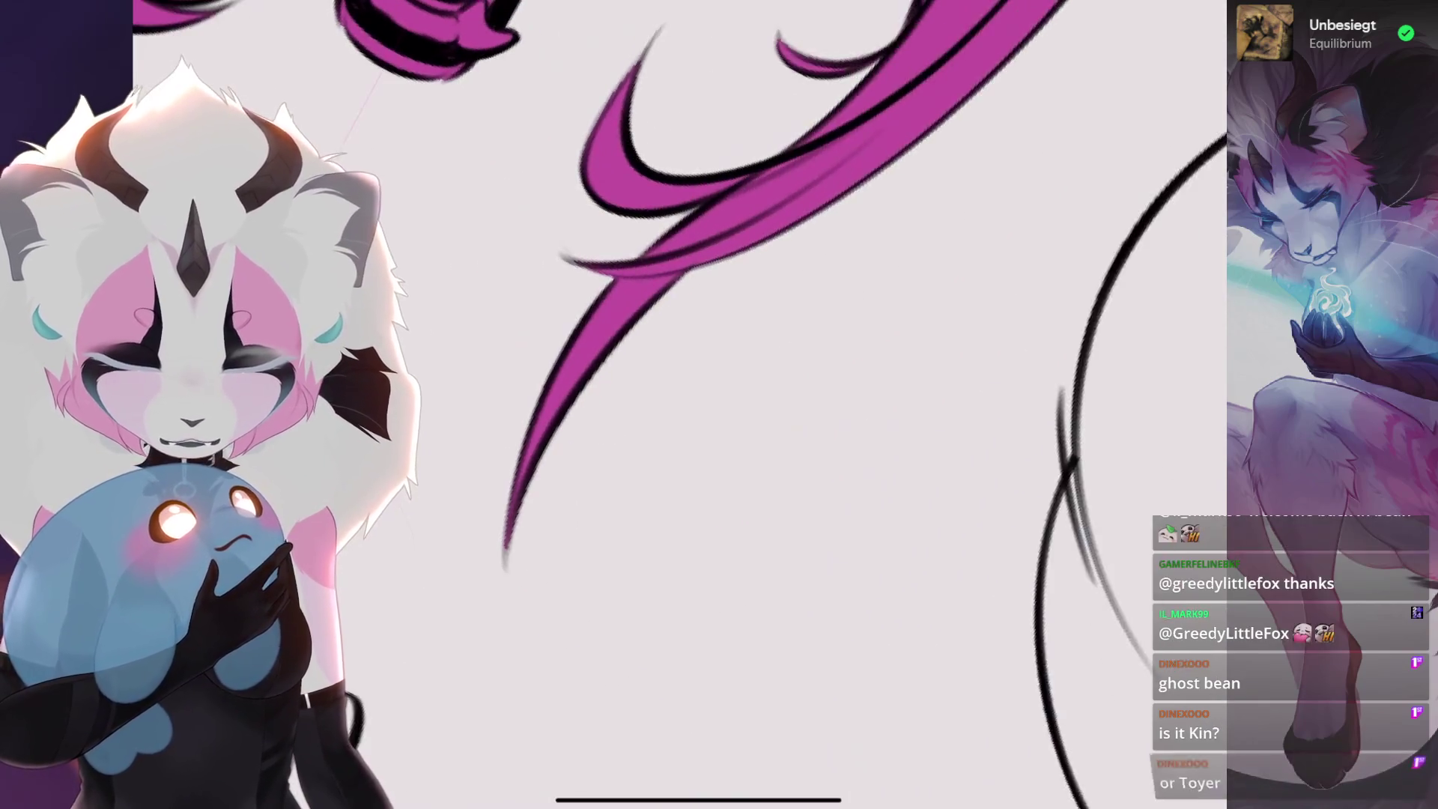
key(b)
scroll(675, 406, down, 2)
scroll(674, 405, down, 2)
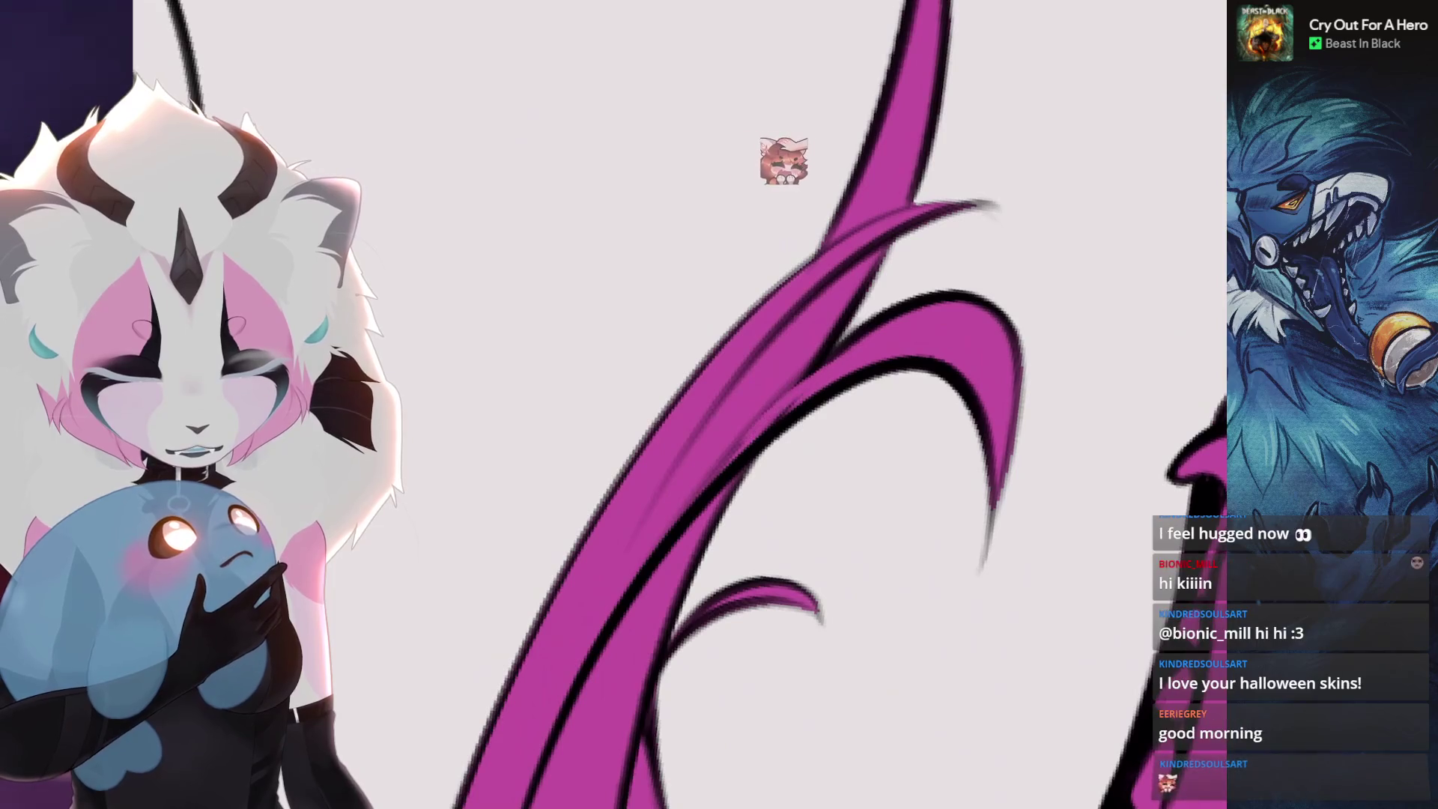
- Undo the accidental erase on the magenta tail strands
key(ctrl+z)
key(ctrl+z)
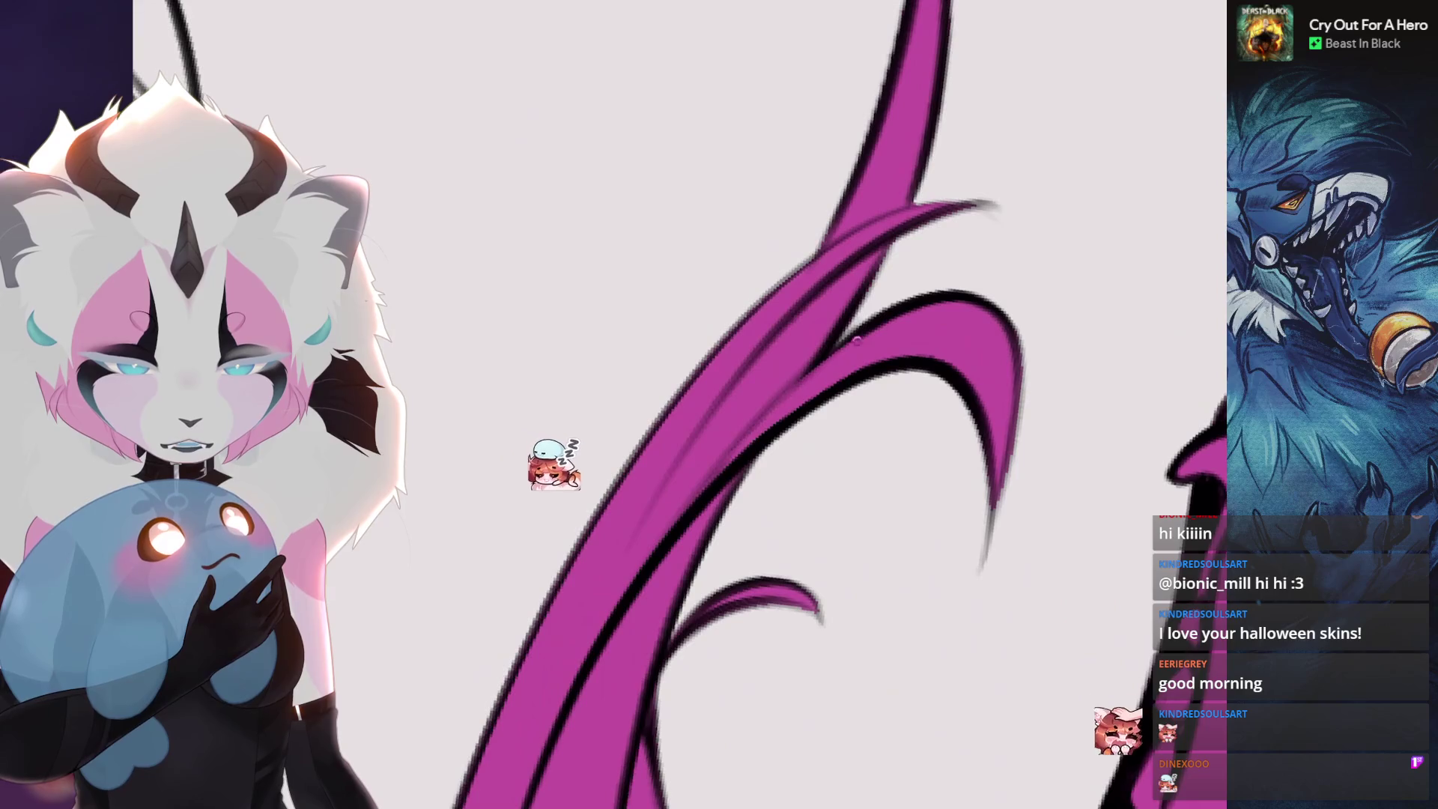
scroll(801, 389, down, 5)
scroll(627, 498, up, 5)
- On Layer 55 with a 1% brush, erase stray magenta along the upper hair strand edges
key(l)
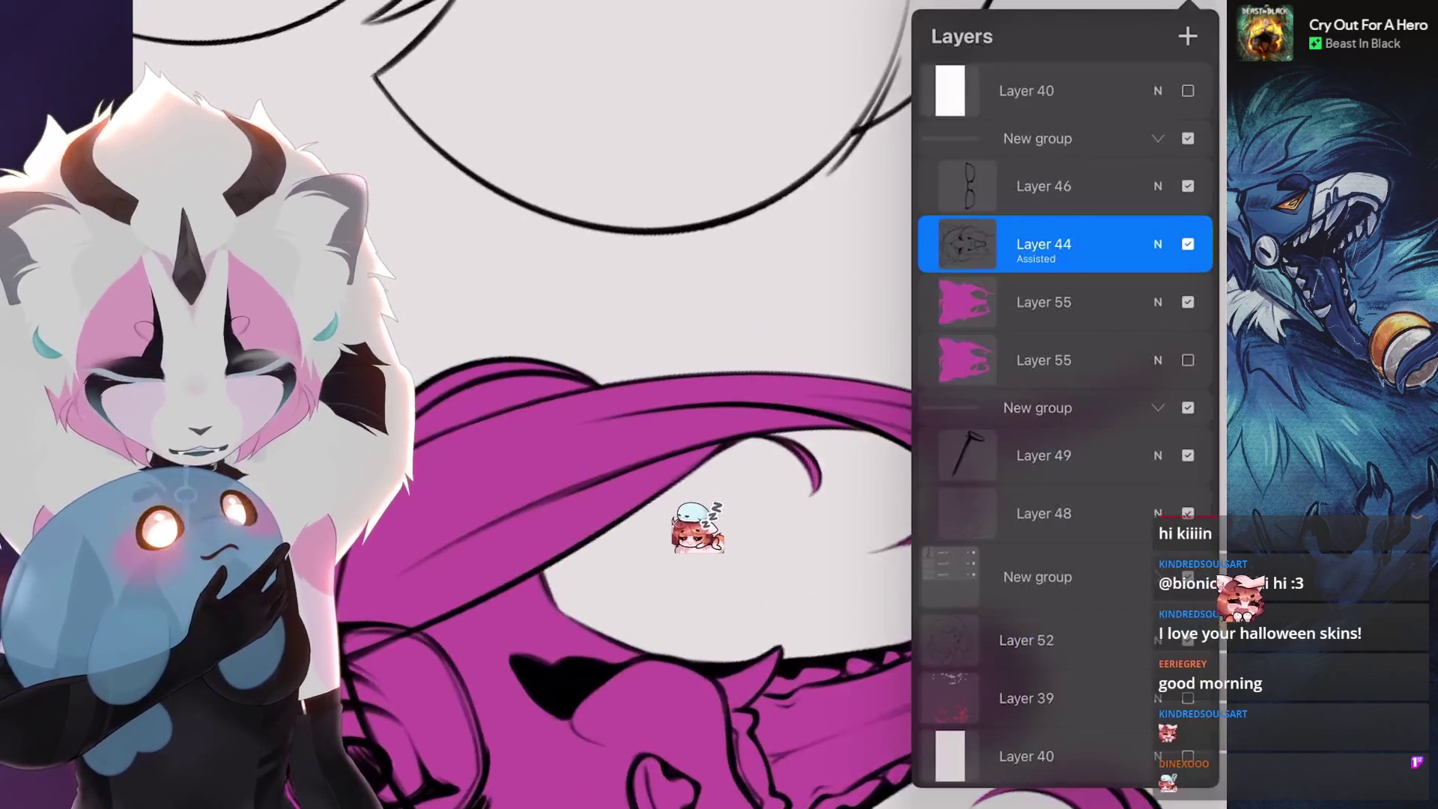
key(alt+bracketleft)
key(l)
scroll(787, 451, up, 3)
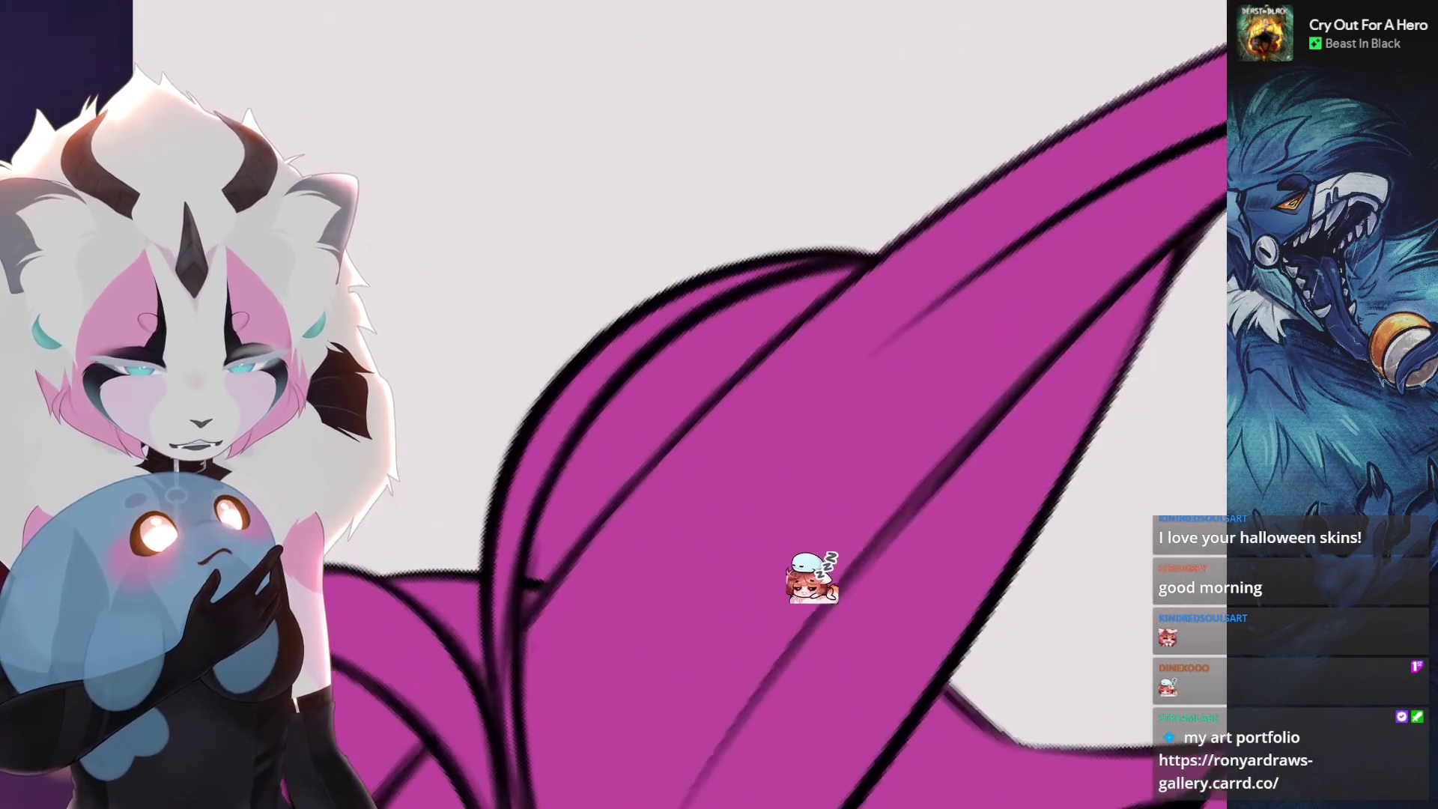
key(bracketleft)
mouse_move(536, 581)
mouse_down()
mouse_move(552, 506)
mouse_move(764, 298)
mouse_move(578, 497)
mouse_up()
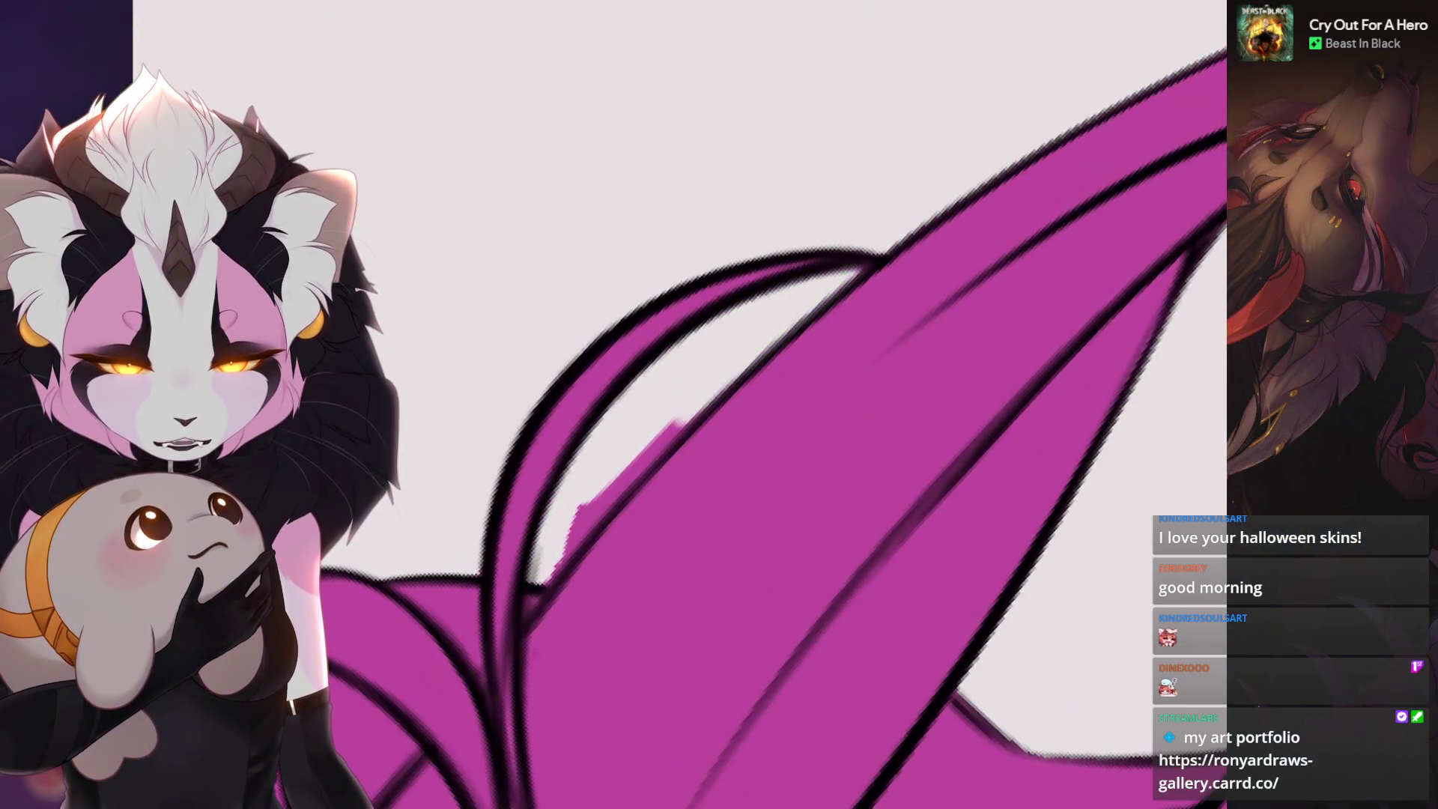
drag(743, 371, 573, 526)
drag(786, 405, 719, 472)
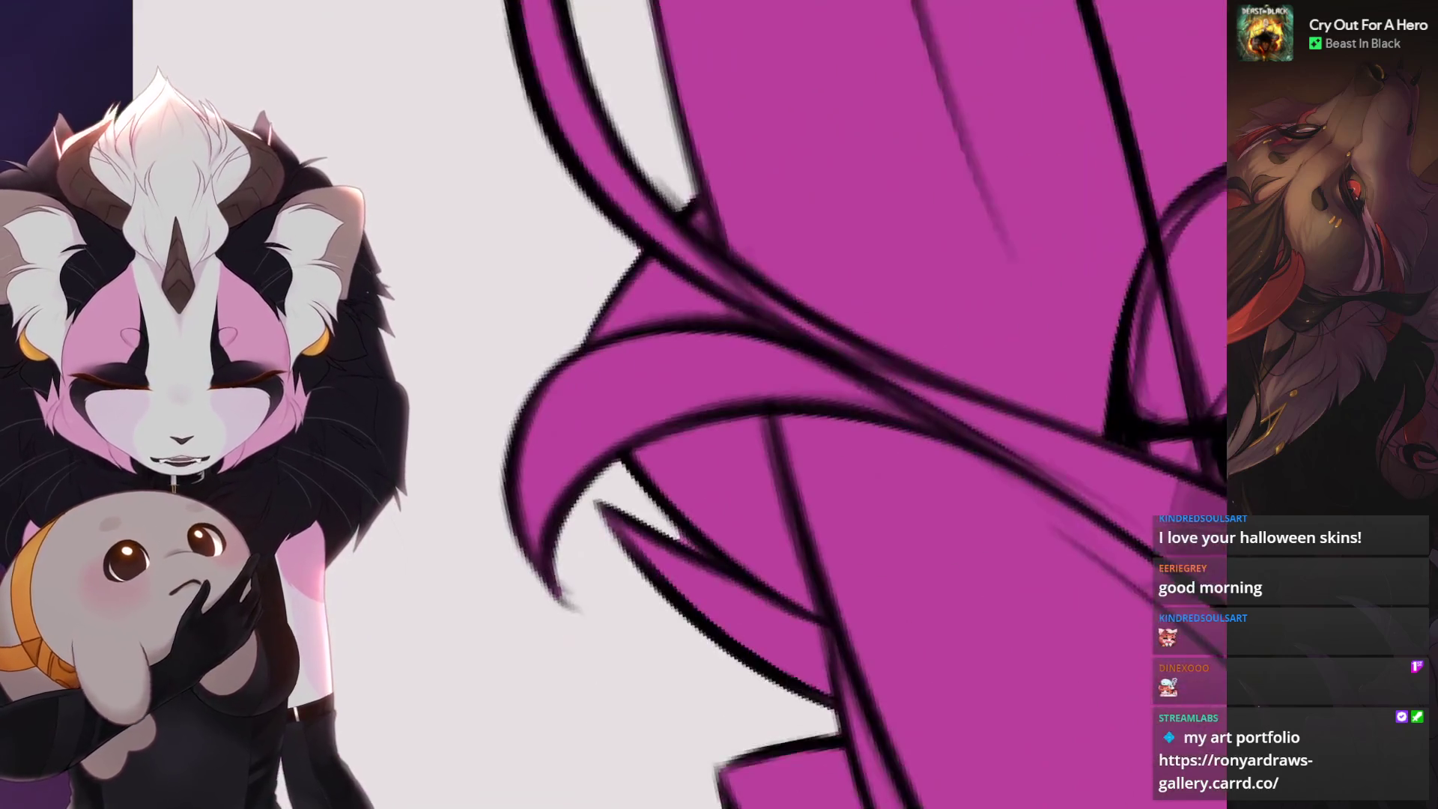
mouse_move(720, 405)
mouse_down()
mouse_move(675, 449)
mouse_move(697, 428)
mouse_move(742, 472)
mouse_up()
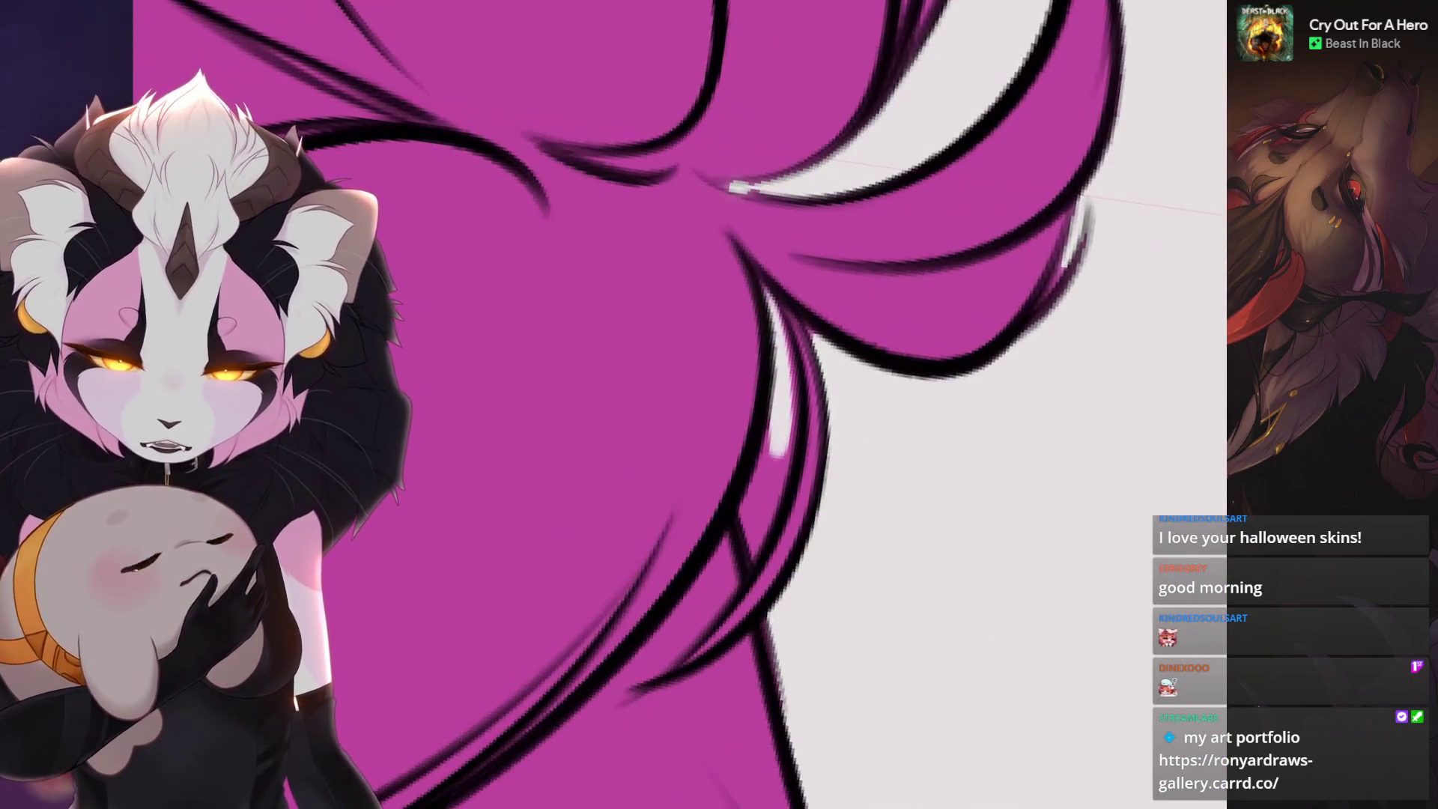
drag(784, 382, 747, 524)
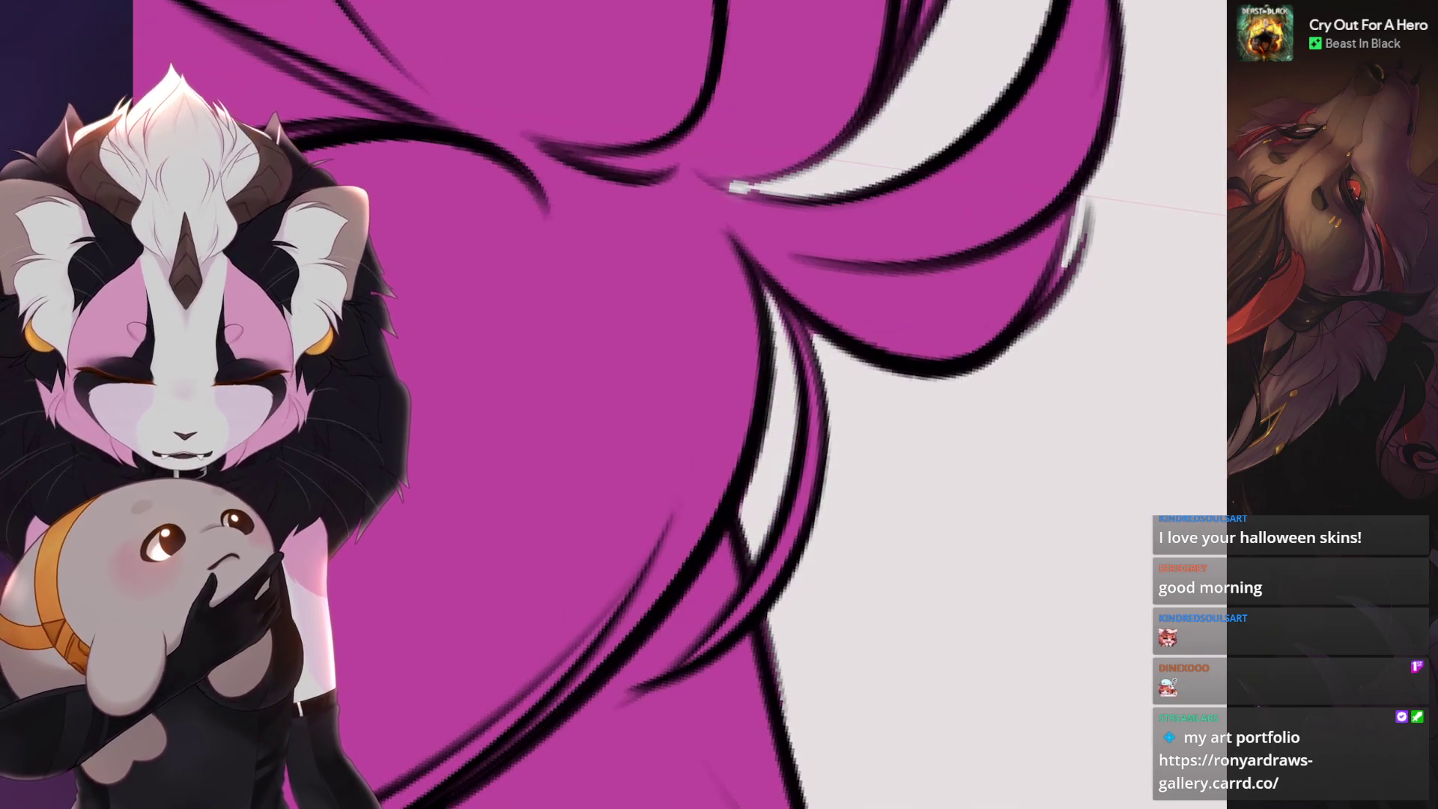
- Tidy the fill in the diagonal strand gap and refit the whole sheet in view
drag(738, 187, 784, 406)
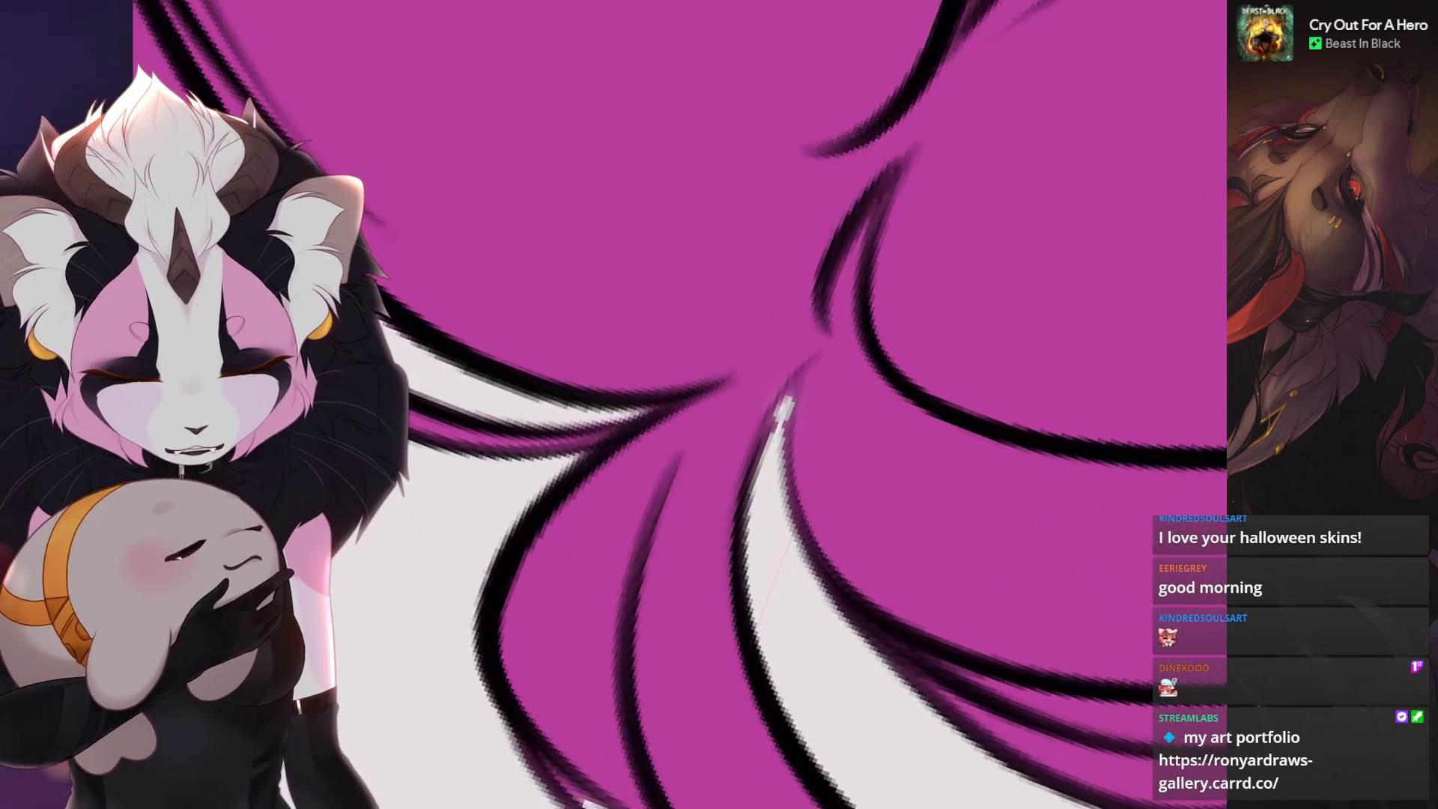
key(bracketleft)
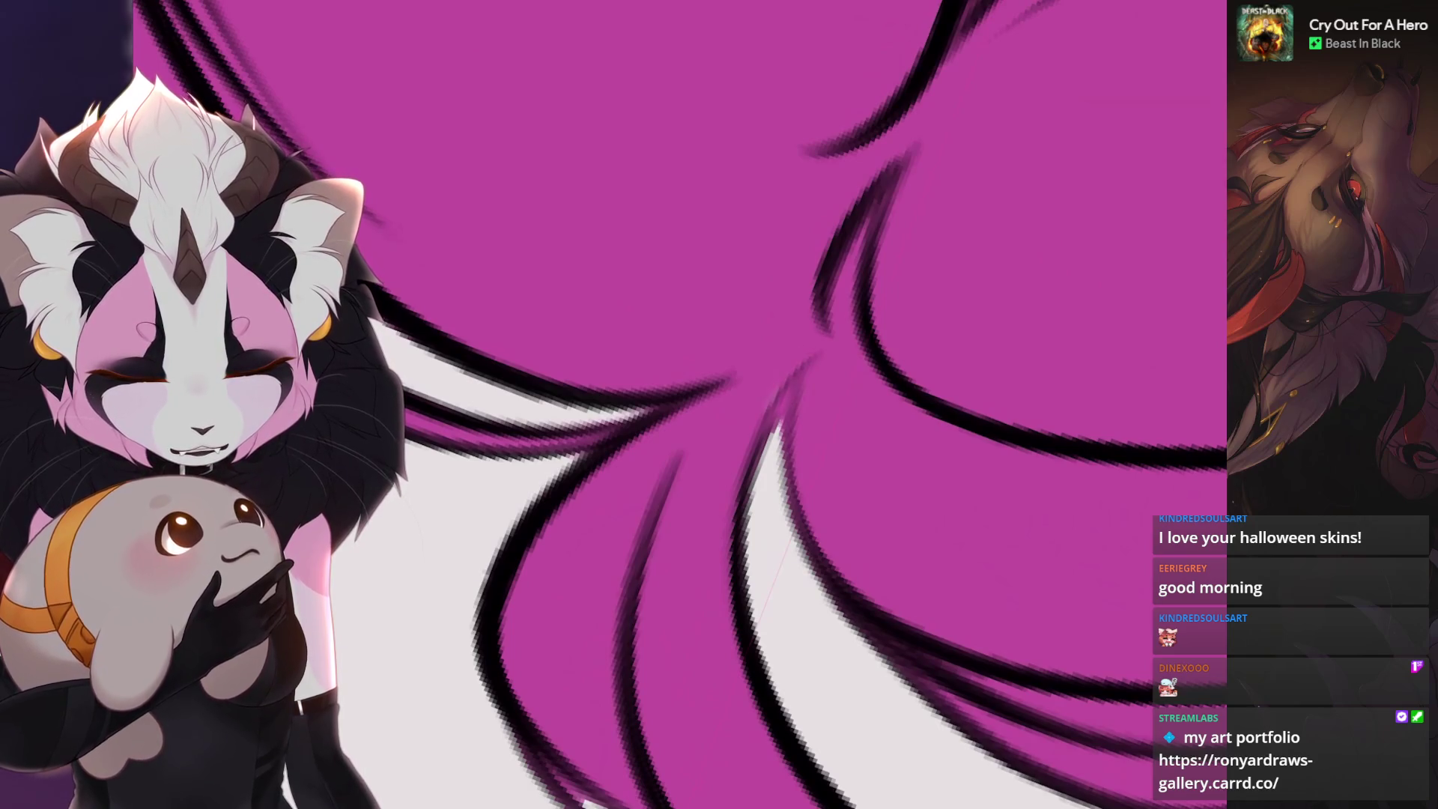
scroll(793, 475, down, 3)
scroll(753, 397, up, 2)
scroll(752, 397, up, 2)
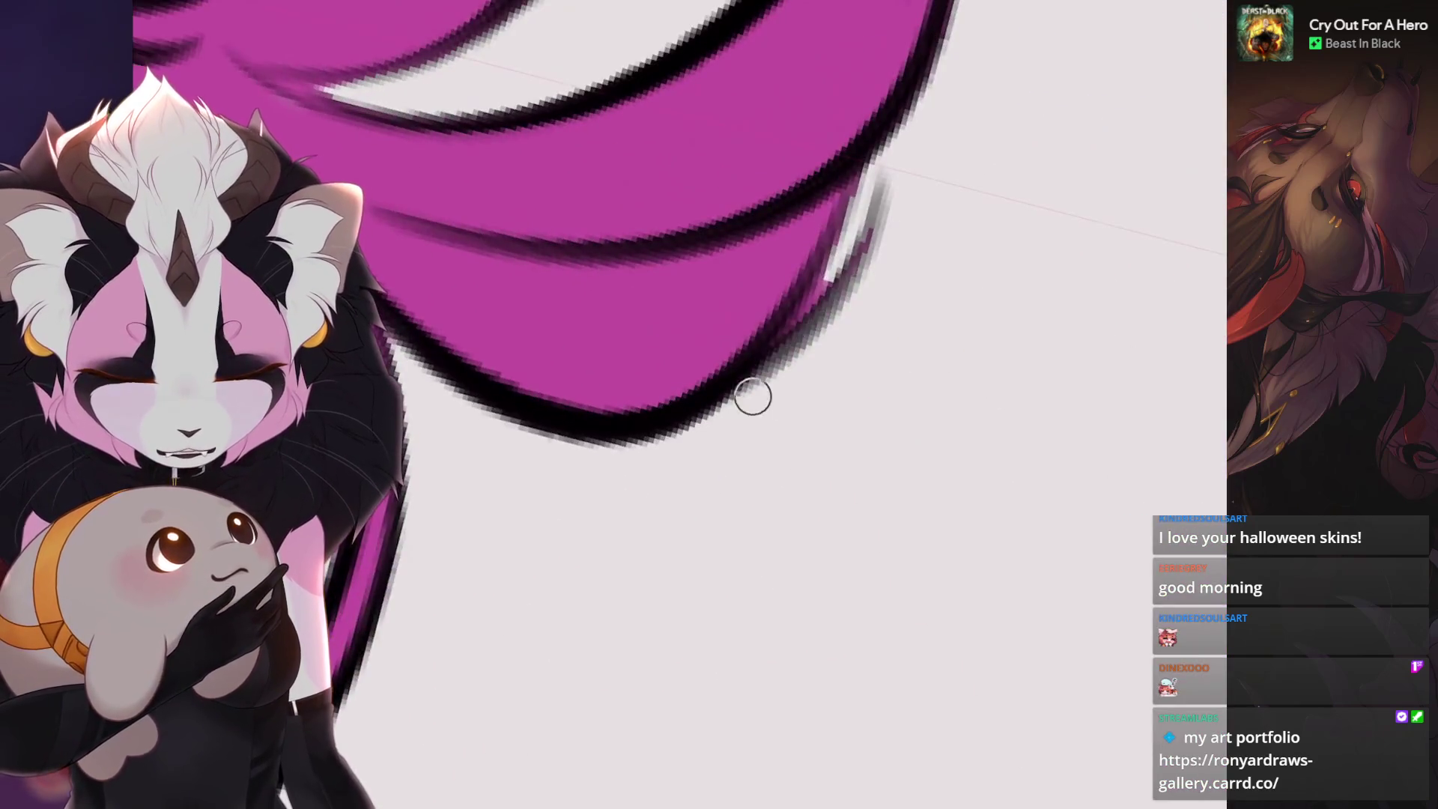
scroll(710, 442, down, 2)
scroll(787, 427, down, 2)
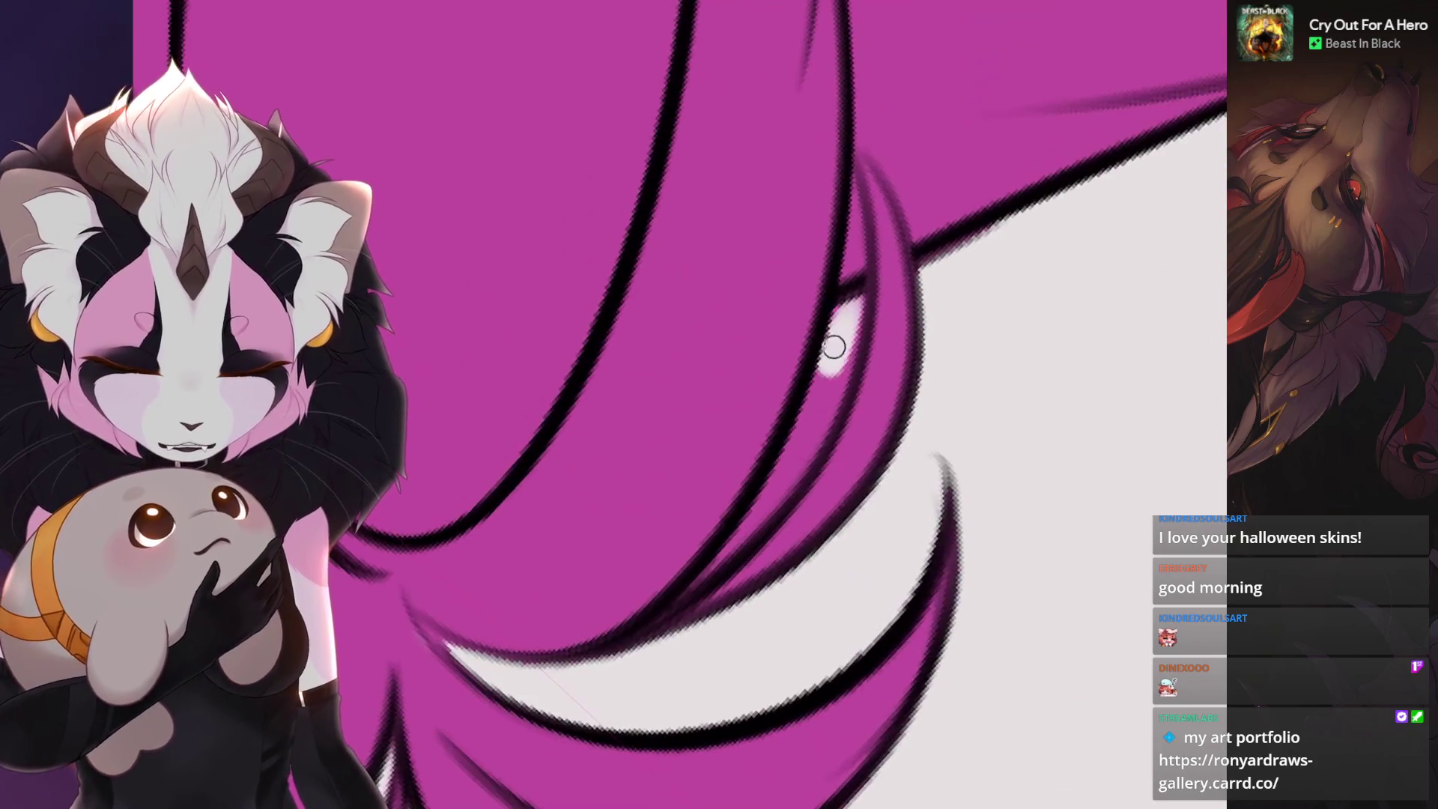
drag(801, 437, 731, 552)
drag(843, 382, 677, 594)
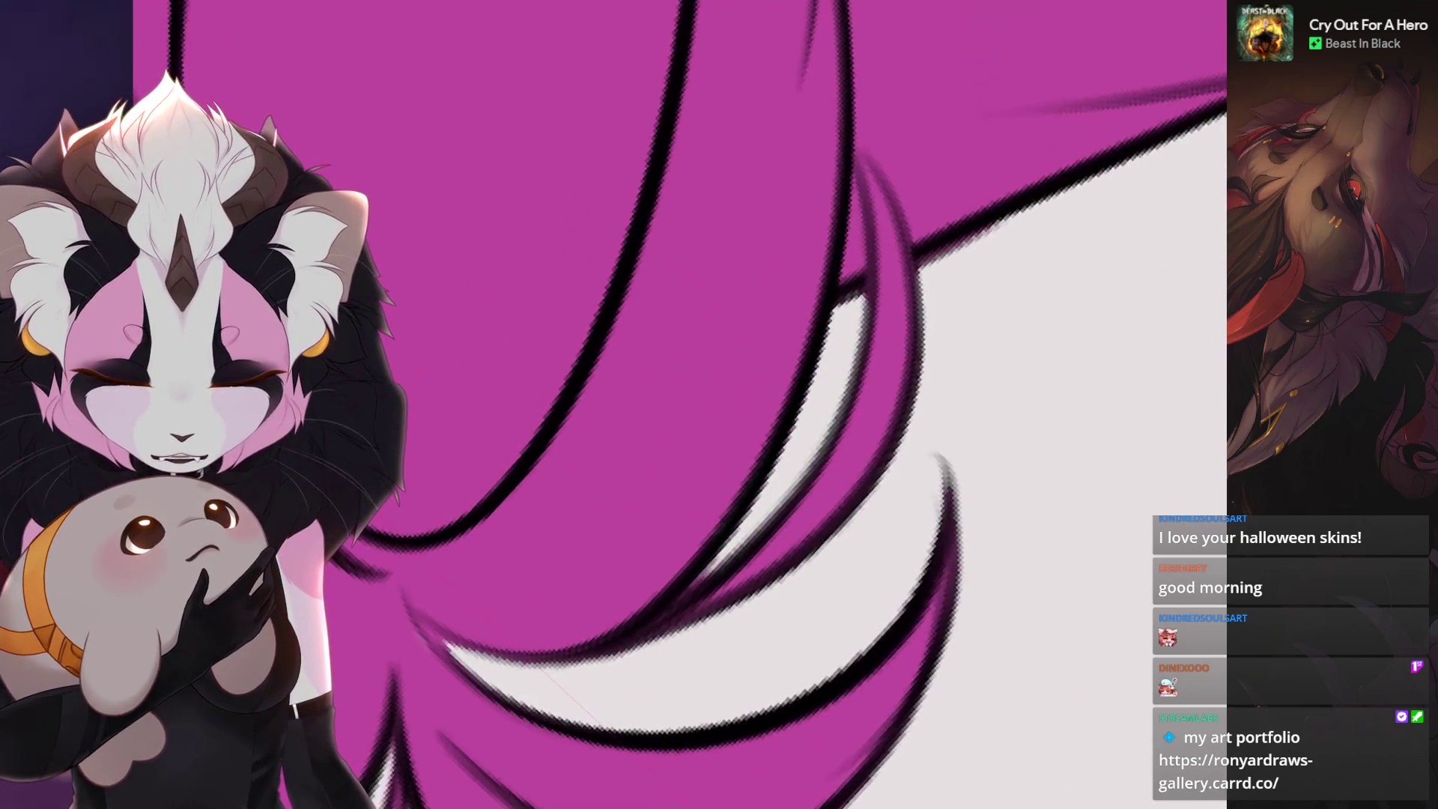
scroll(786, 405, down, 3)
scroll(719, 449, up, 2)
scroll(719, 450, up, 1)
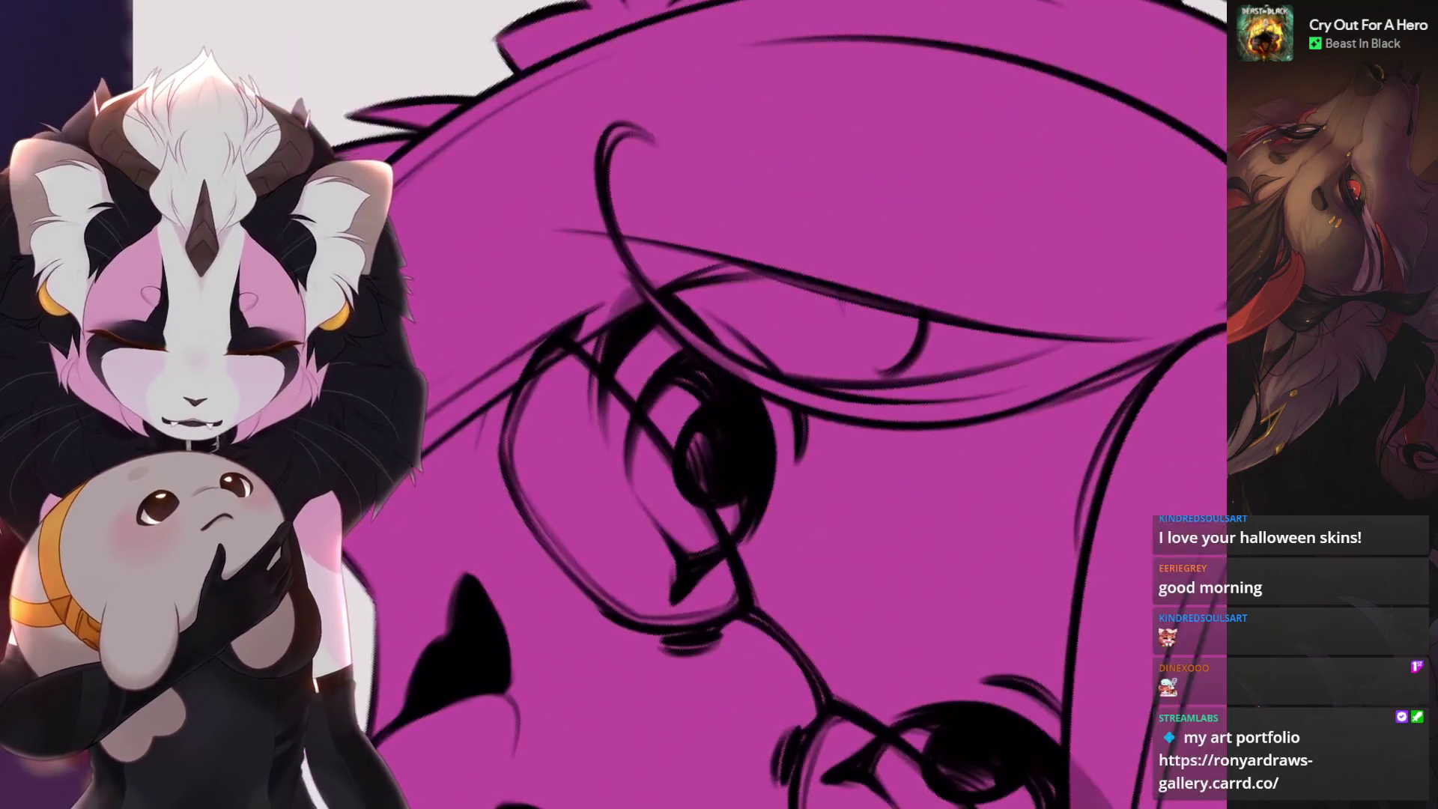
key(ctrl+0)
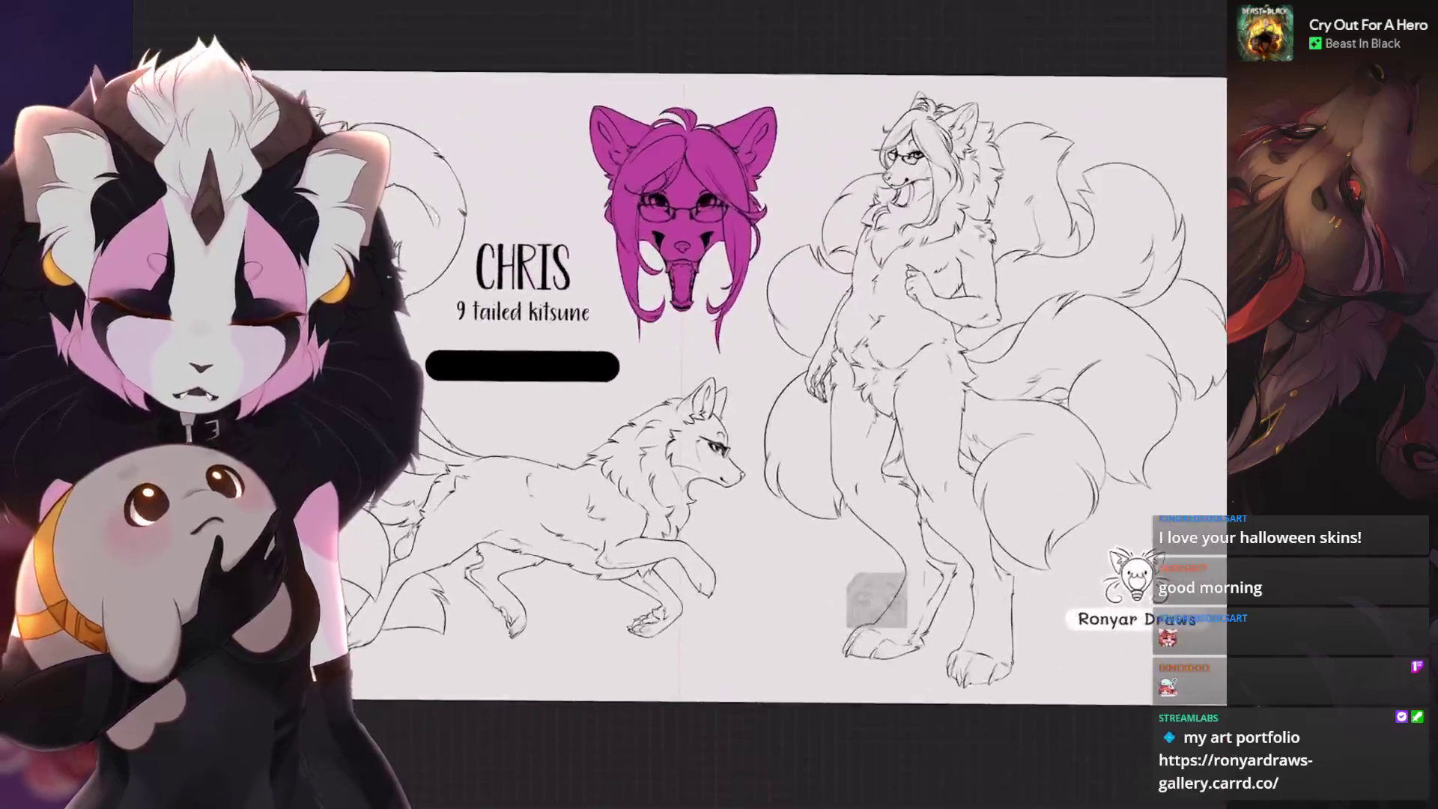
key(l)
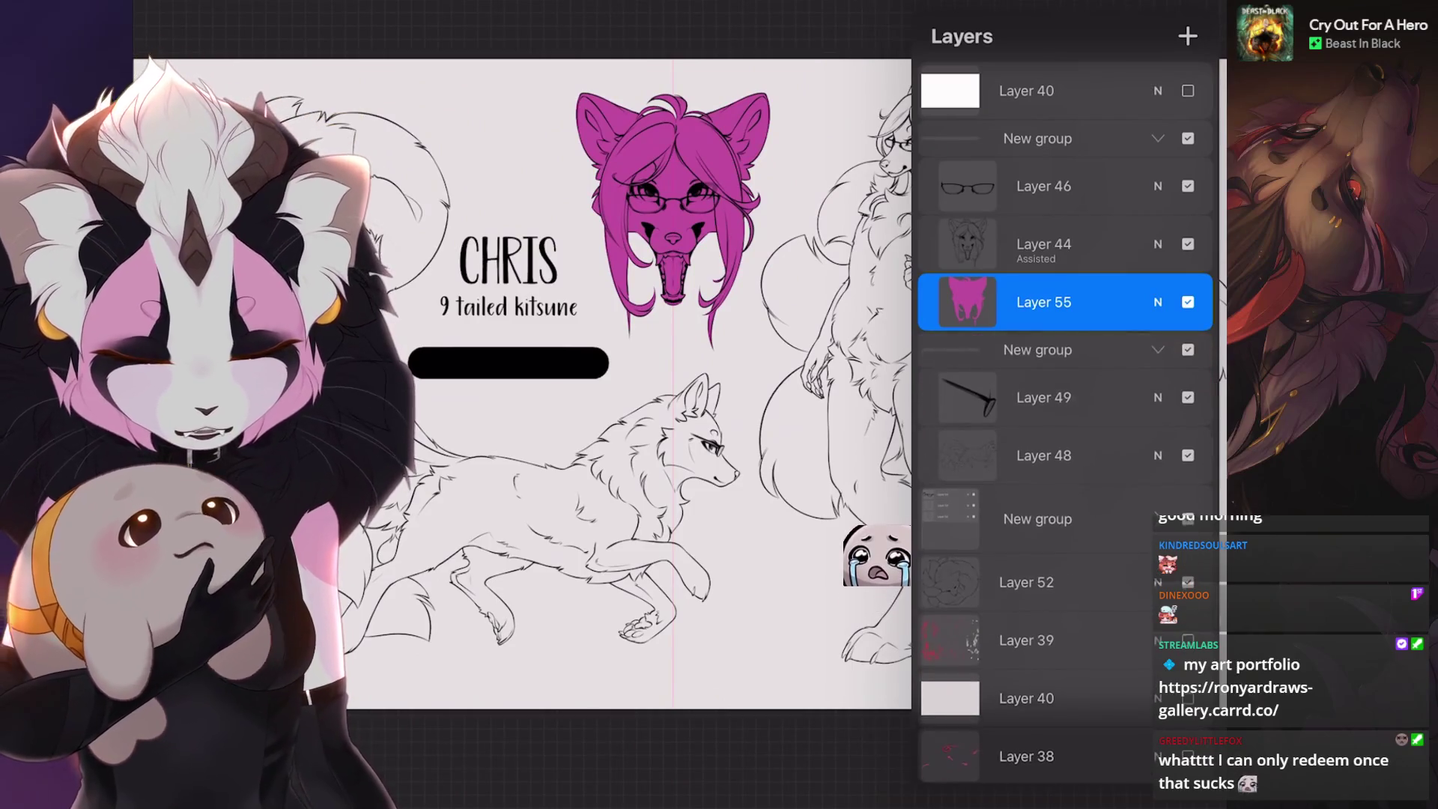
- Group the head's layers, add Layer 56 below Layer 48 and select both together
key(ctrl+g)
click(1044, 311)
click(1187, 36)
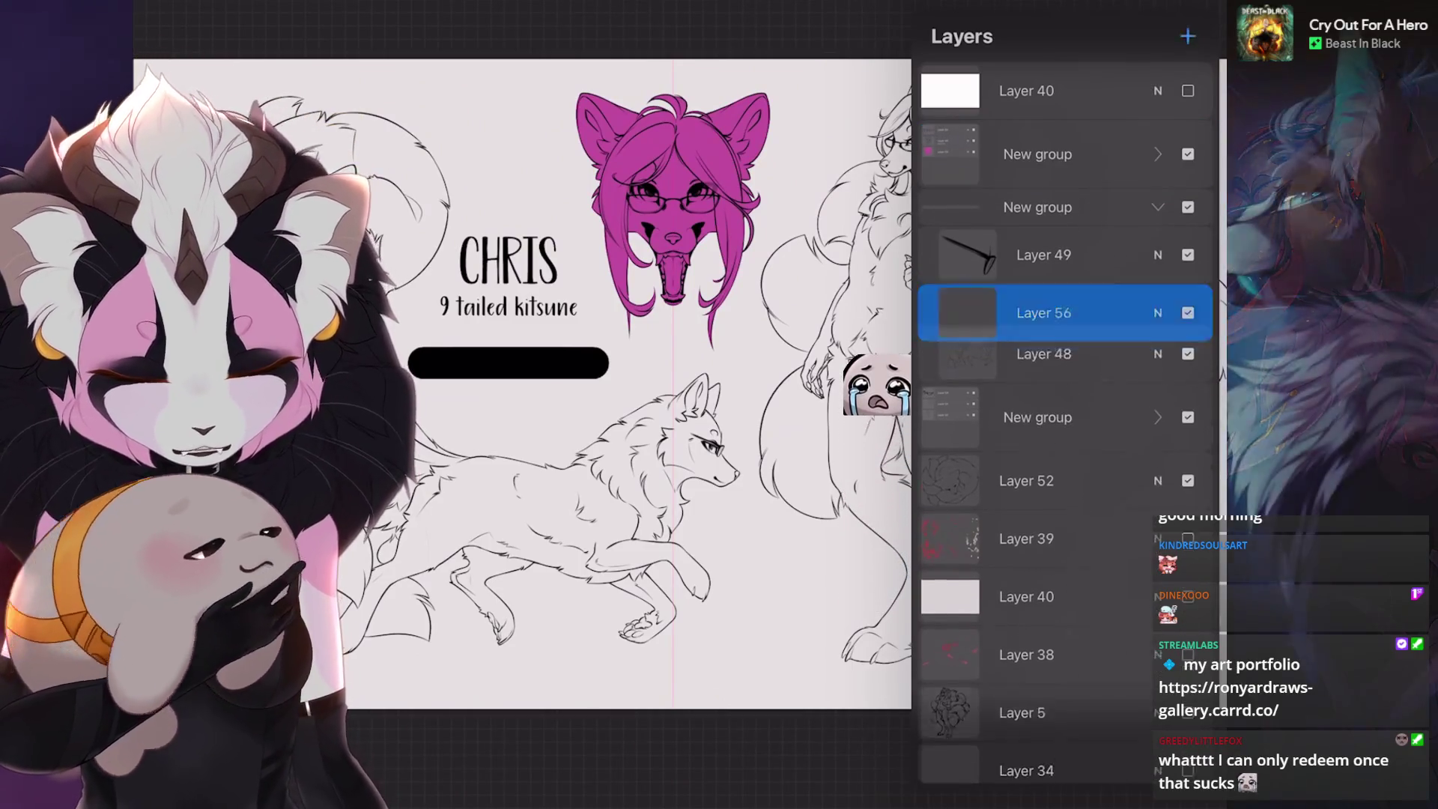
drag(1044, 313, 1044, 363)
drag(990, 304, 1112, 304)
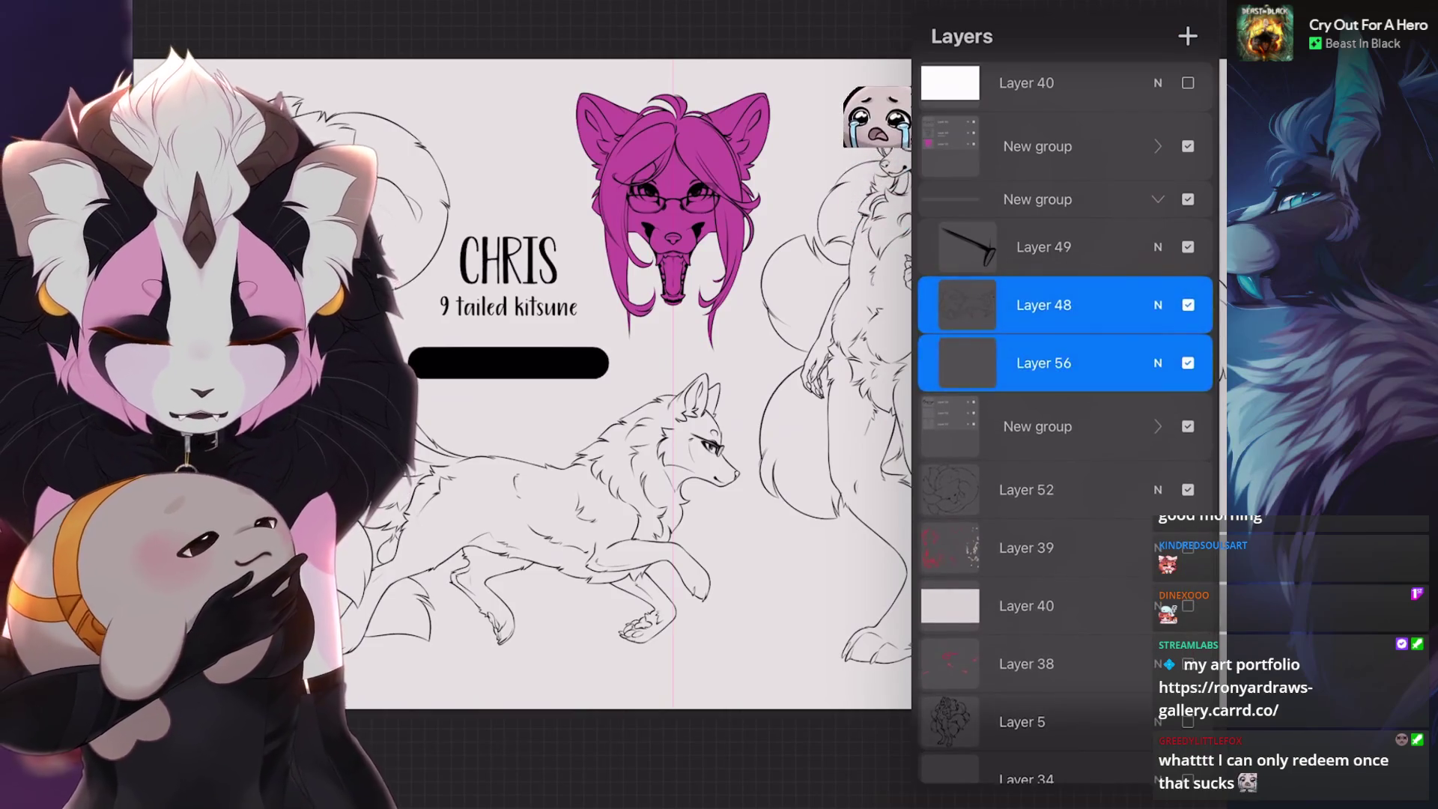
- Try an automatic selection around the running kitsune's linework, inspect it and clear it
key(s)
click(720, 451)
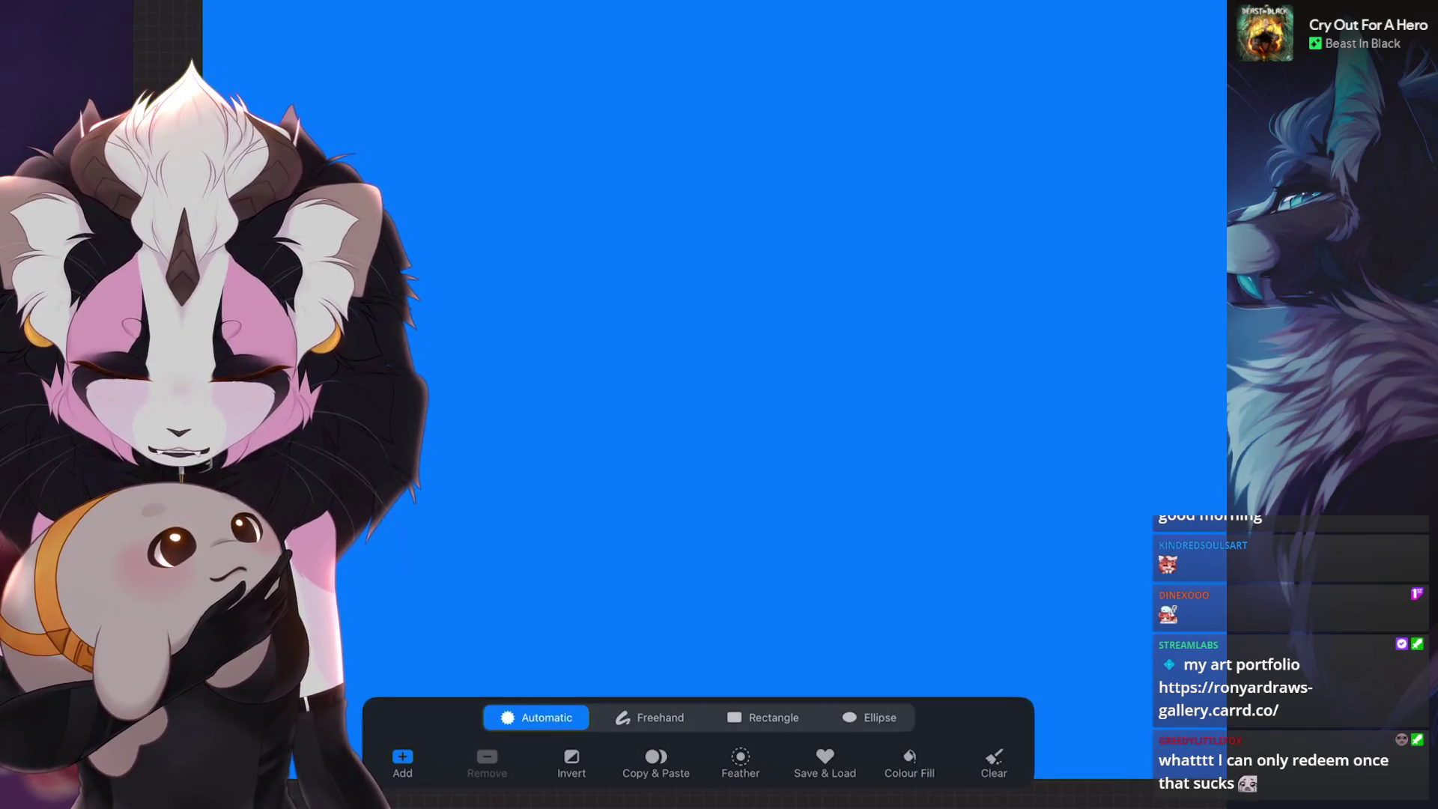
drag(719, 449, 629, 450)
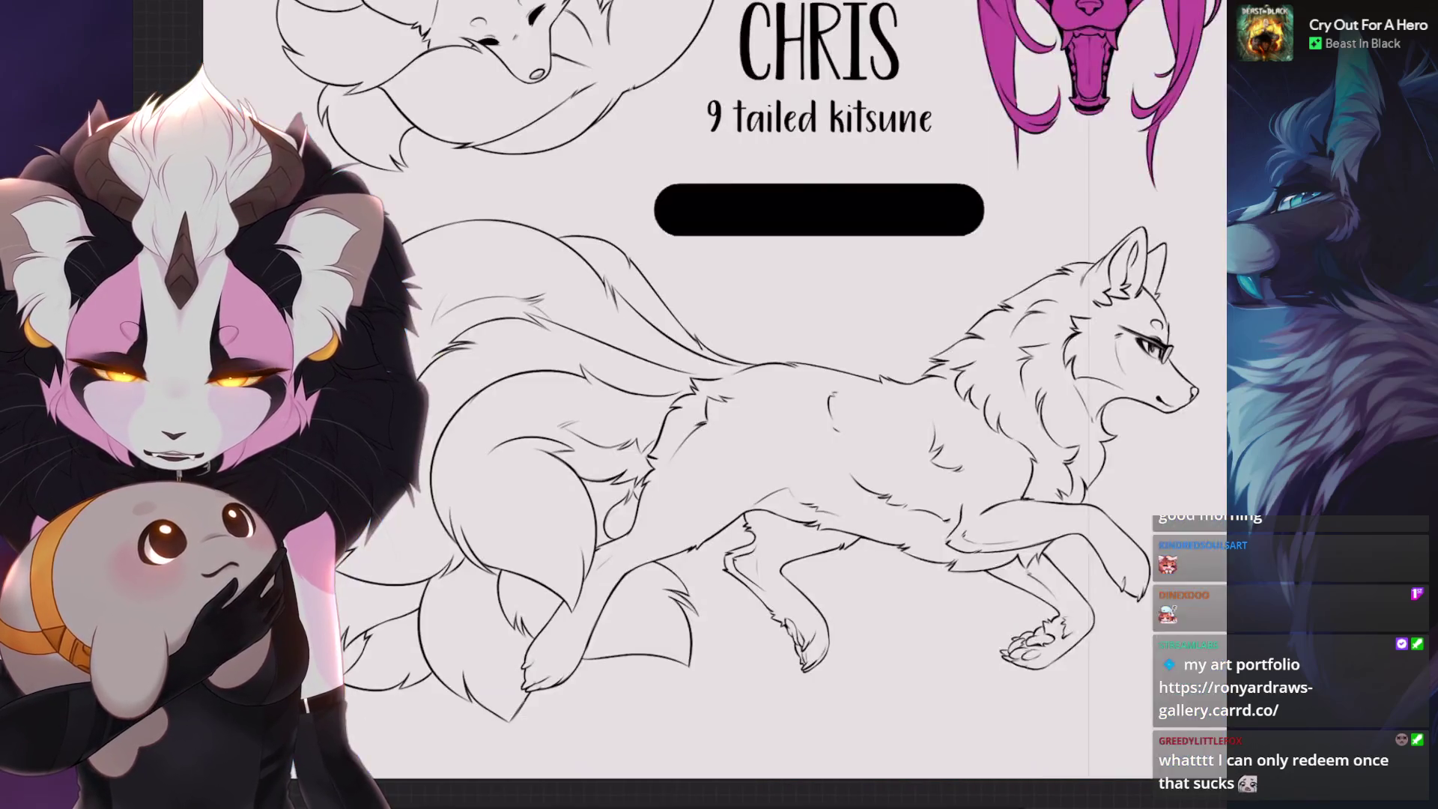
key(l)
click(981, 264)
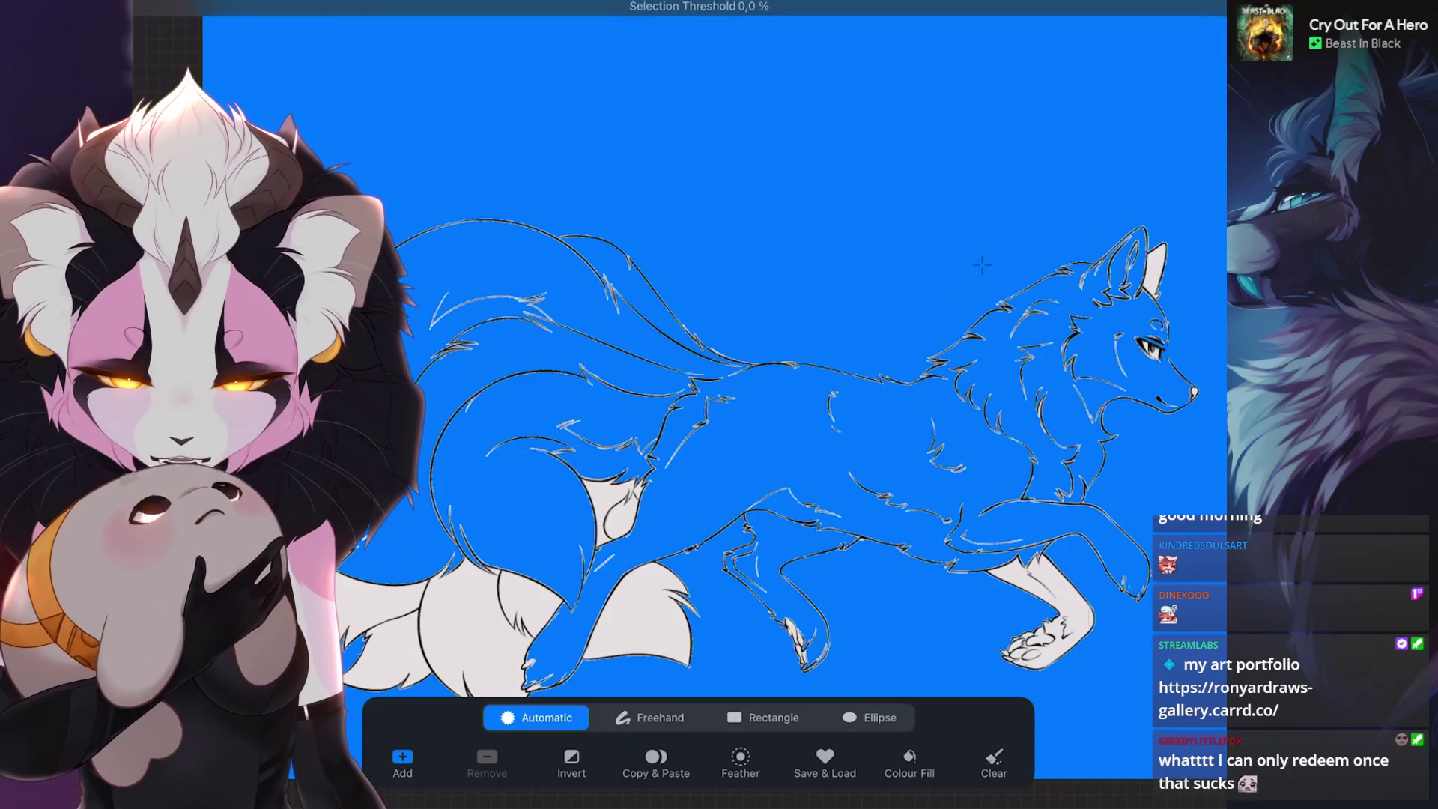
scroll(619, 393, up, 5)
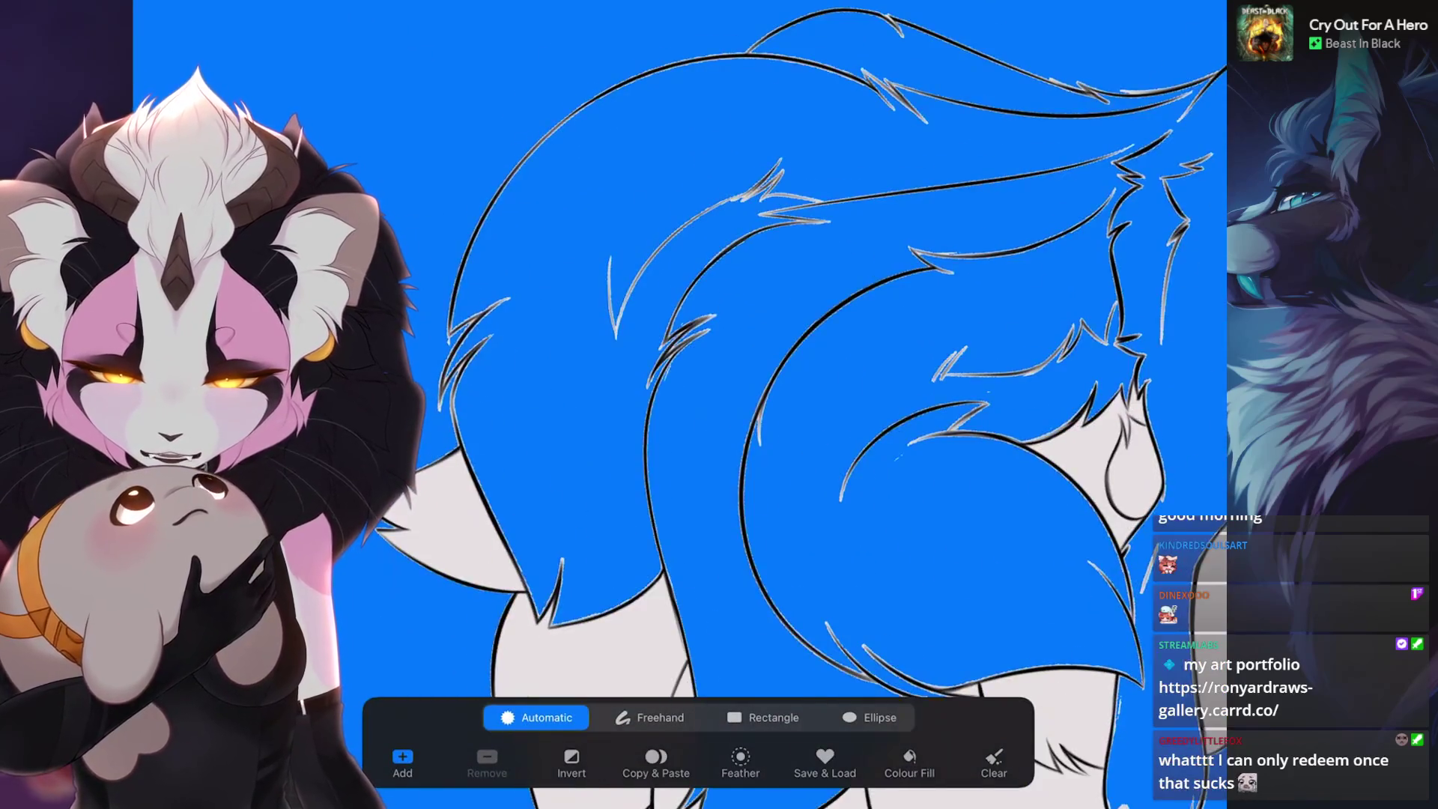
scroll(809, 404, up, 2)
scroll(809, 406, down, 3)
drag(810, 449, 810, 361)
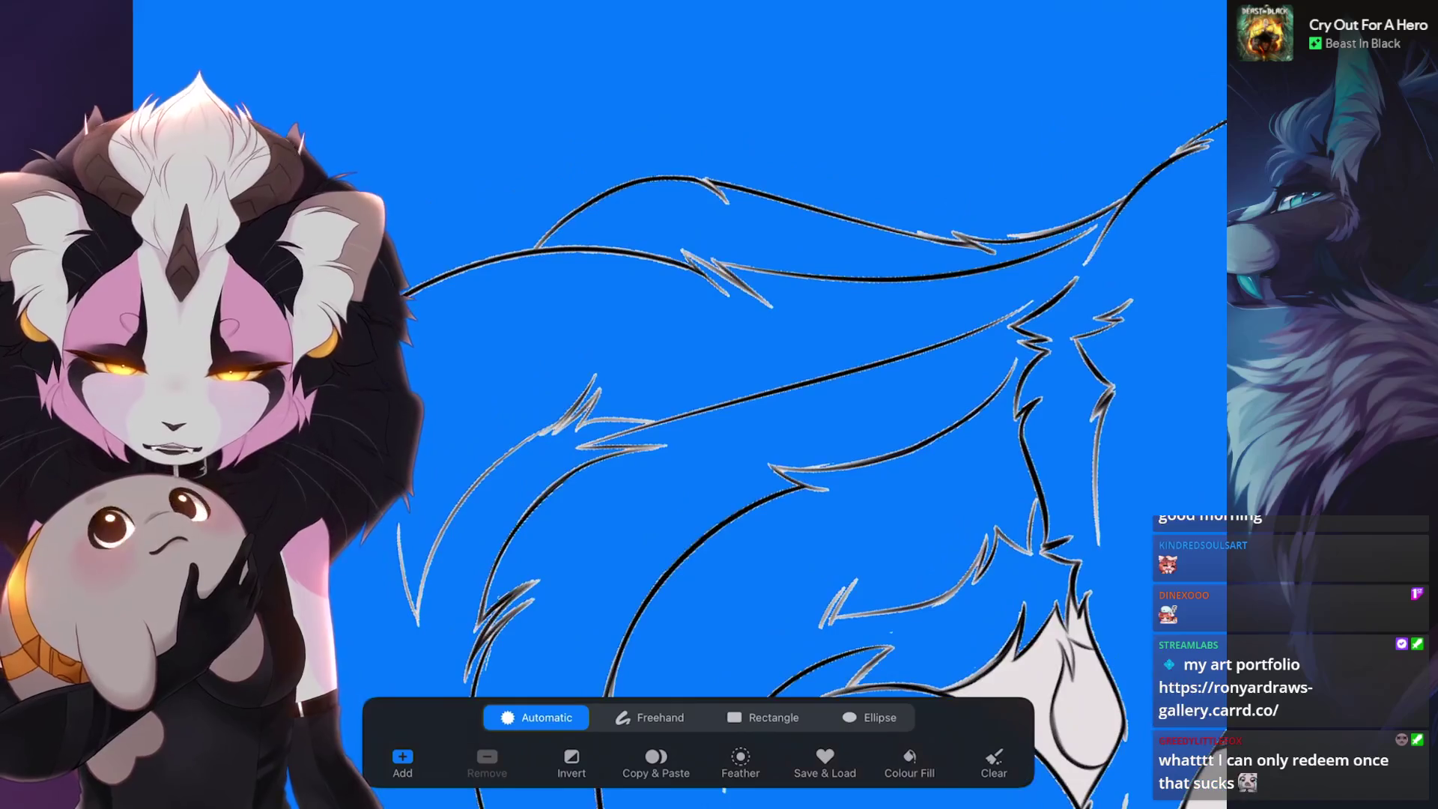
scroll(788, 371, down, 2)
scroll(786, 372, down, 2)
scroll(788, 371, down, 2)
scroll(788, 371, down, 2)
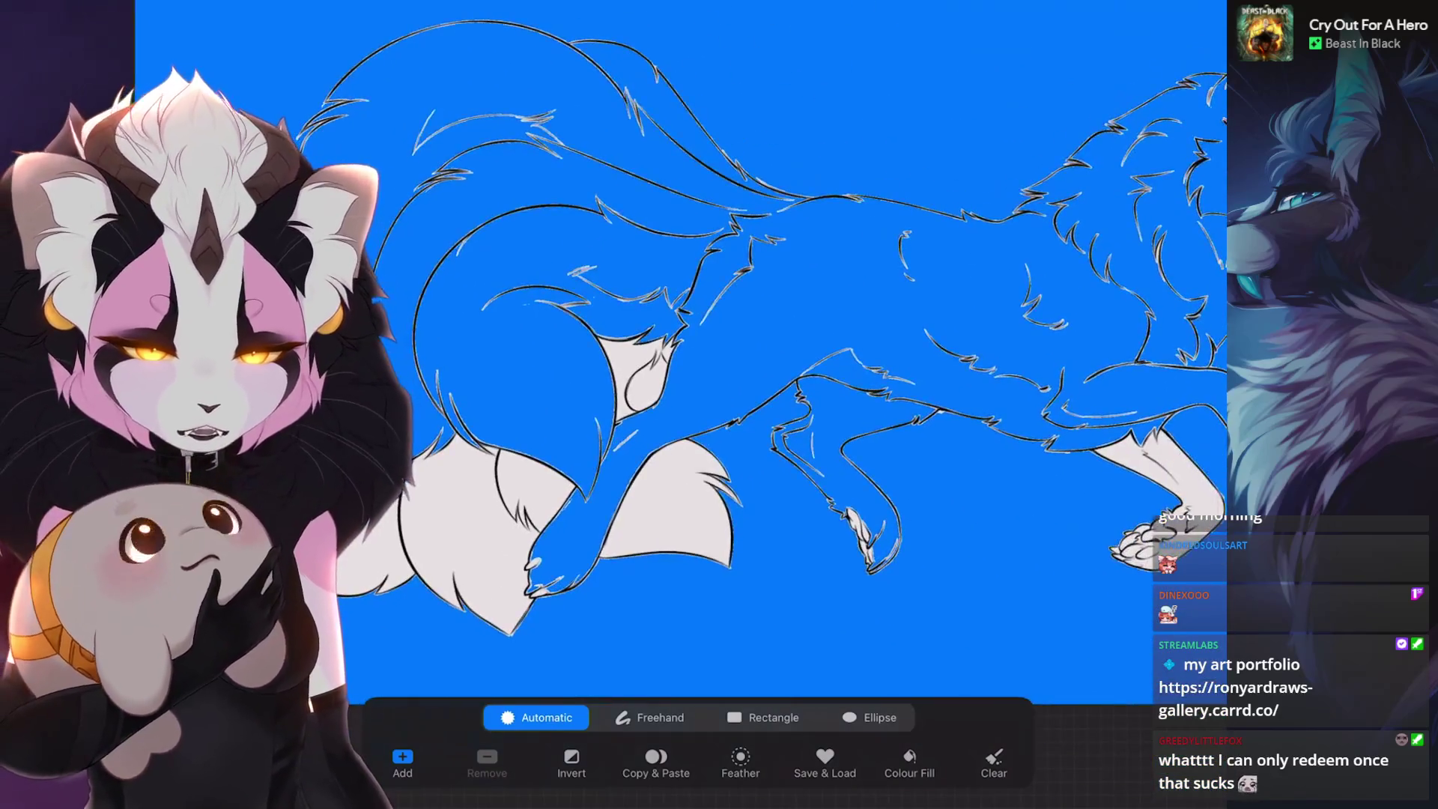
scroll(843, 472, up, 3)
scroll(786, 371, down, 3)
scroll(844, 247, up, 3)
scroll(719, 370, down, 2)
click(993, 763)
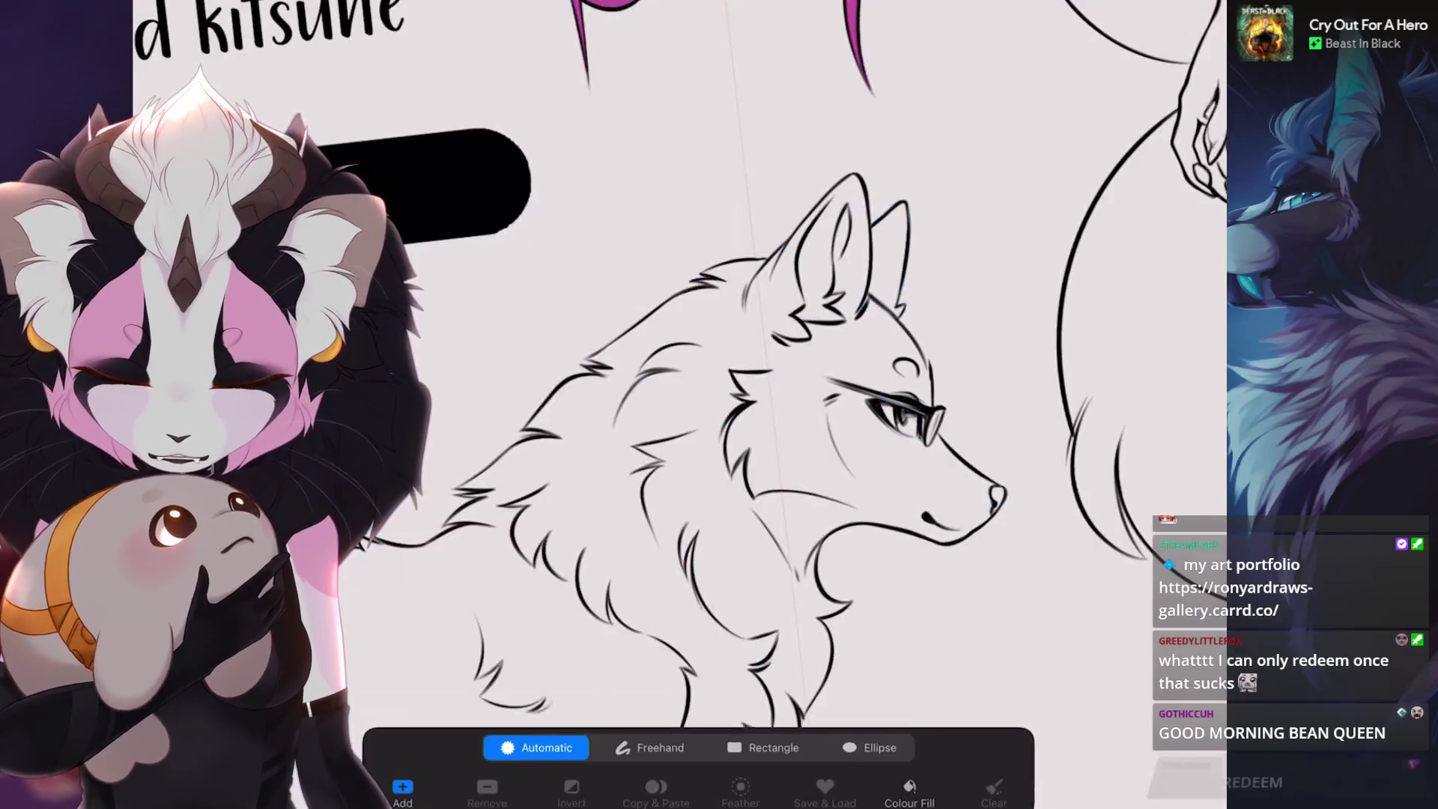
scroll(720, 404, down, 1)
scroll(719, 406, down, 2)
scroll(720, 404, up, 2)
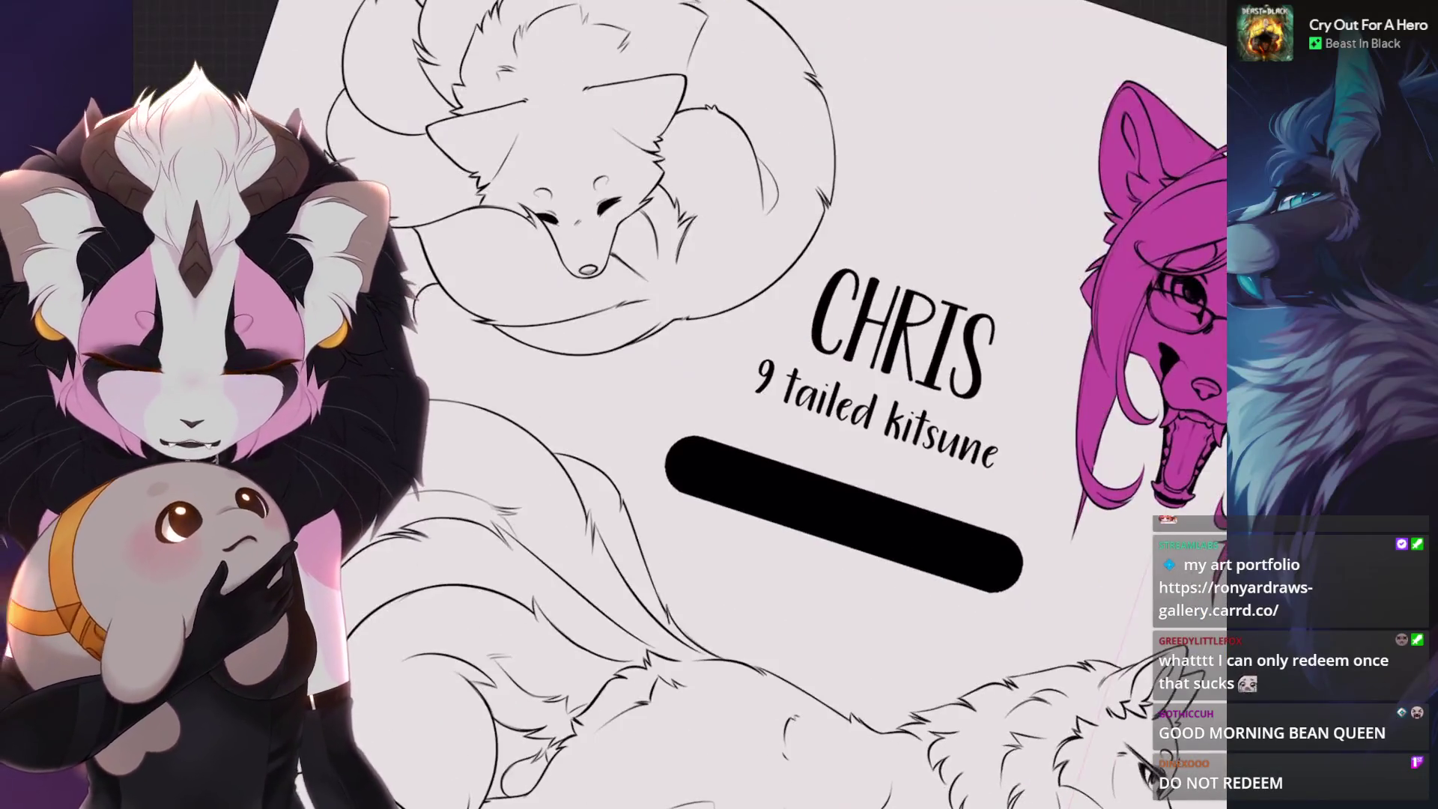
- Merge Layer 52 down into the layer beneath it in the expanded group
key(l)
scroll(562, 450, up, 2)
click(1158, 434)
scroll(1066, 338, down, 2)
click(1045, 456)
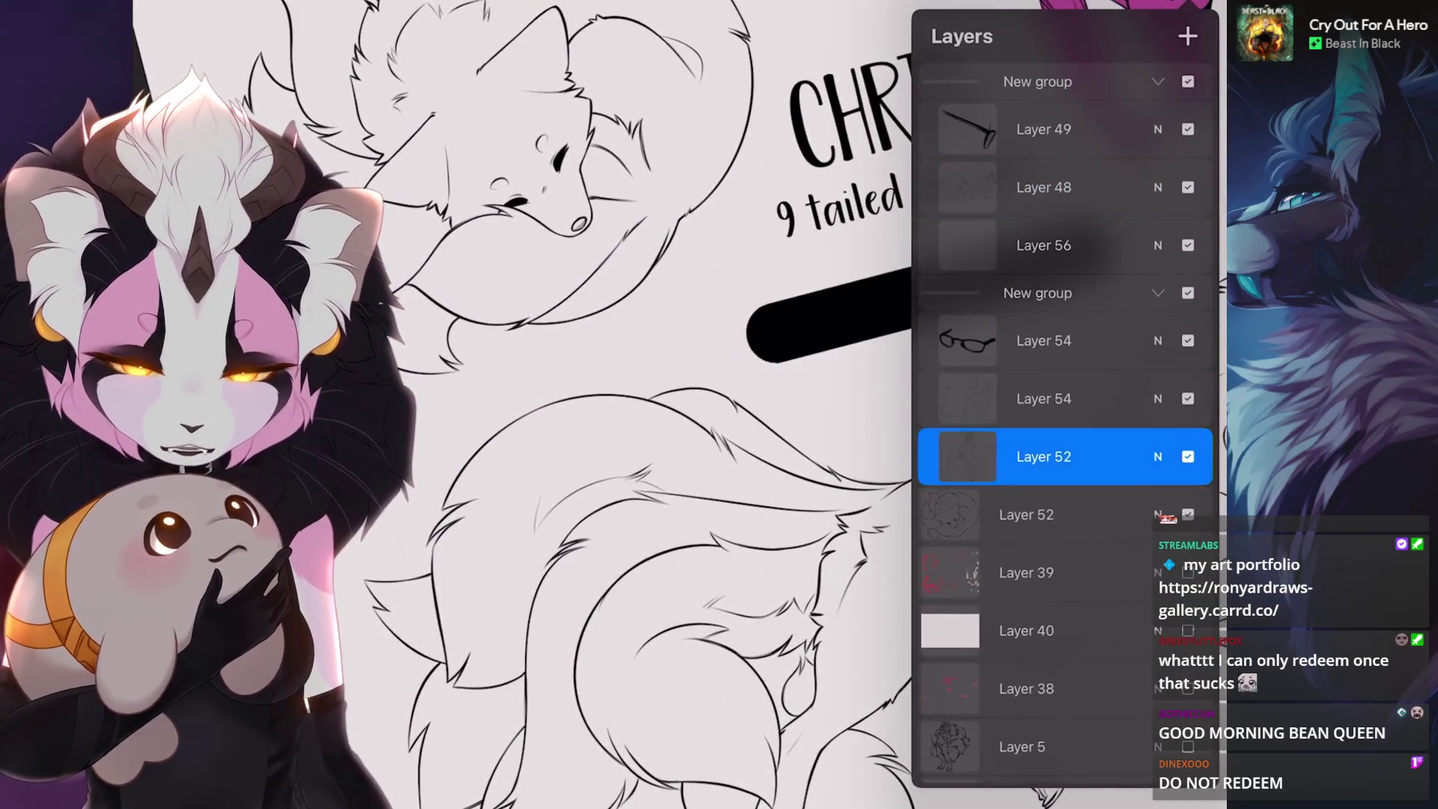
scroll(630, 404, down, 3)
click(1044, 457)
click(854, 640)
scroll(630, 405, up, 3)
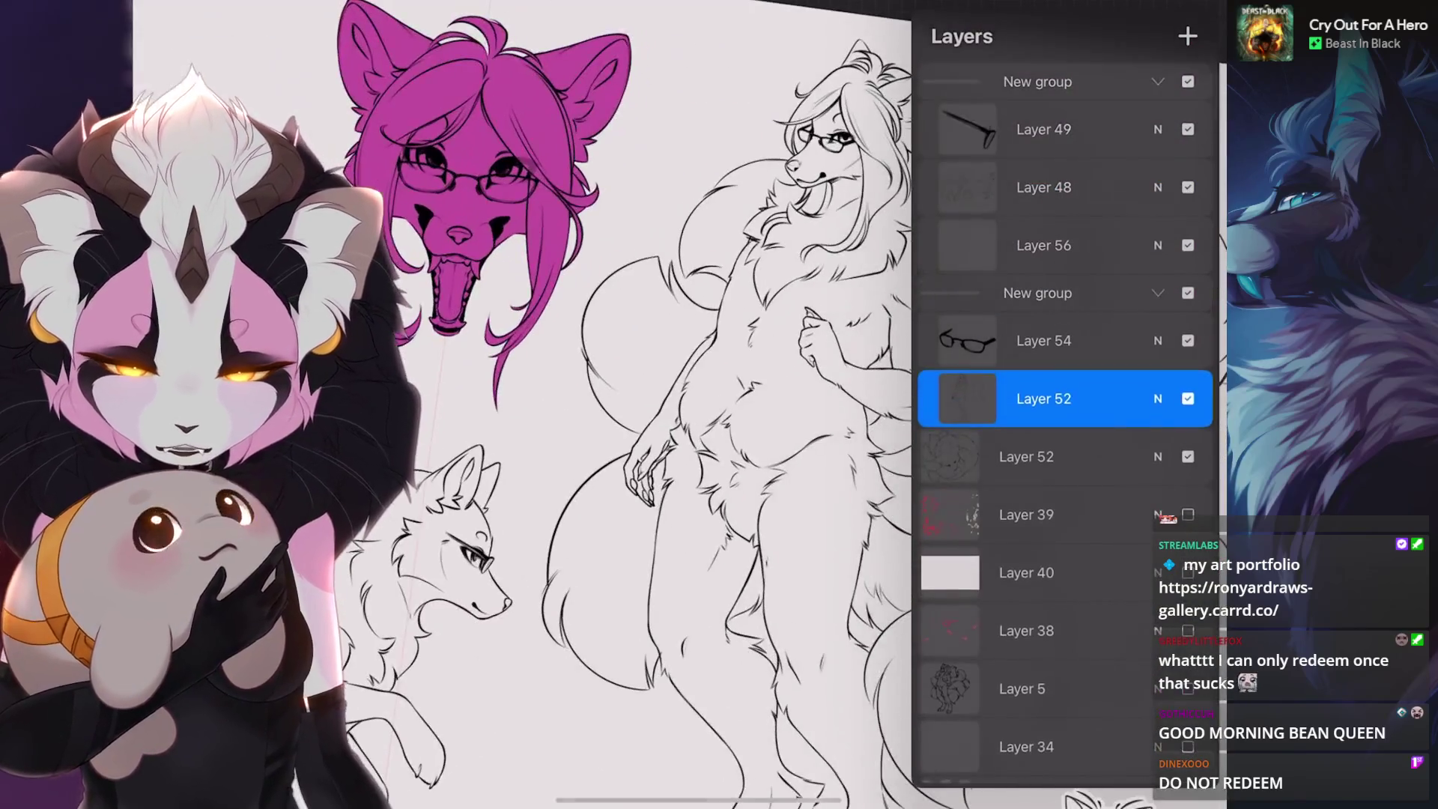
- Auto-select the background and body around the tails, tune the threshold, then drop the selection
key(s)
click(719, 338)
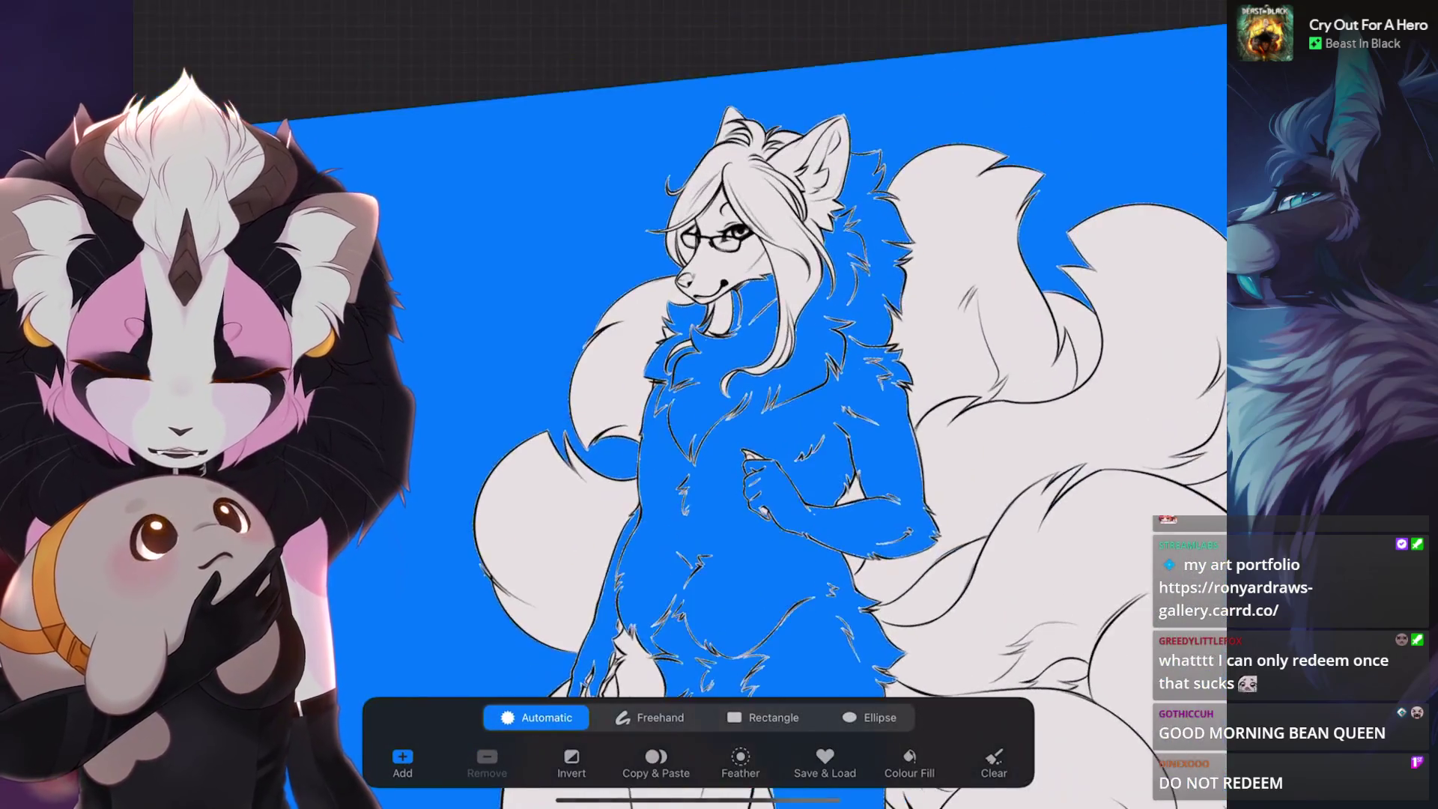
scroll(675, 404, up, 3)
scroll(674, 406, down, 2)
scroll(788, 405, down, 3)
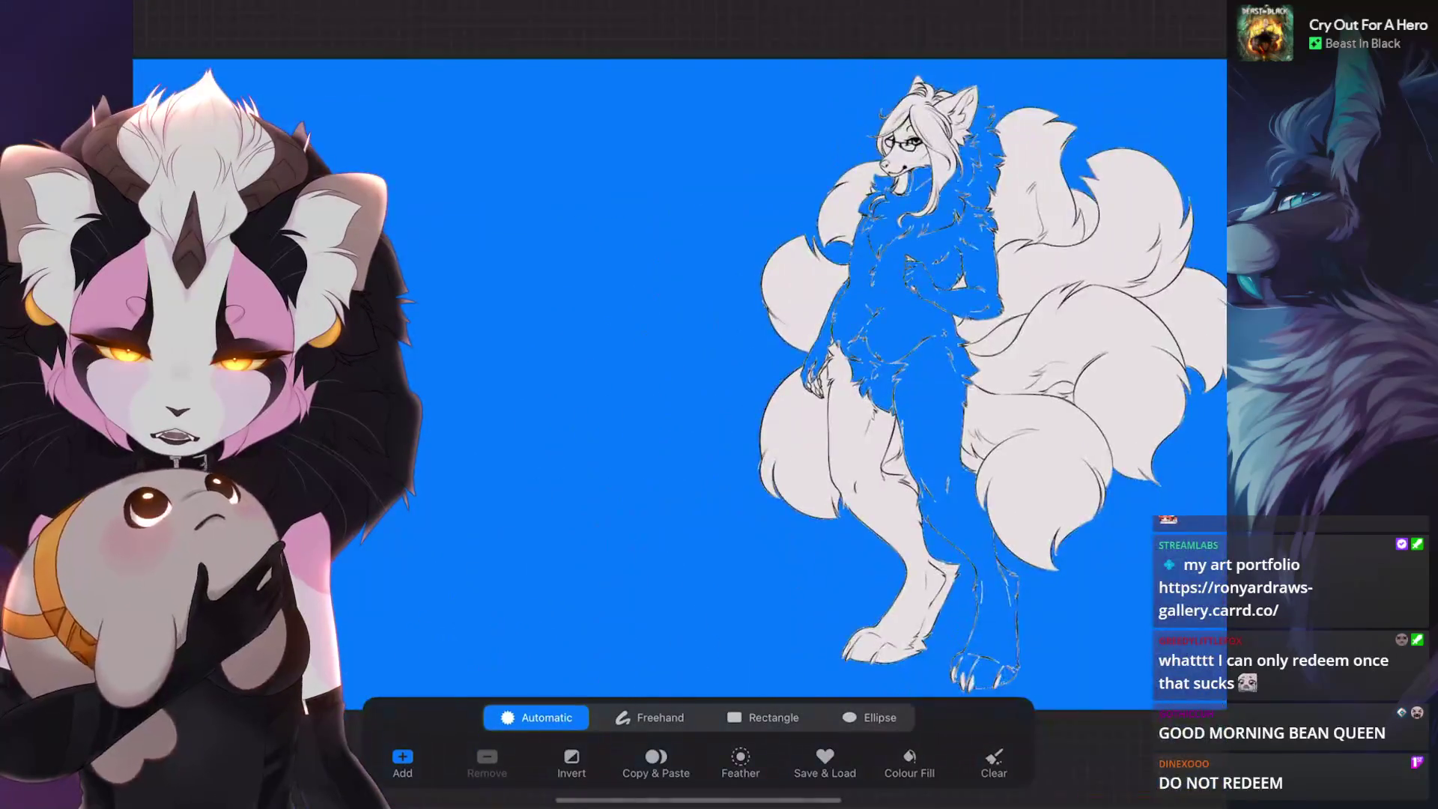
scroll(787, 405, up, 5)
scroll(787, 405, up, 2)
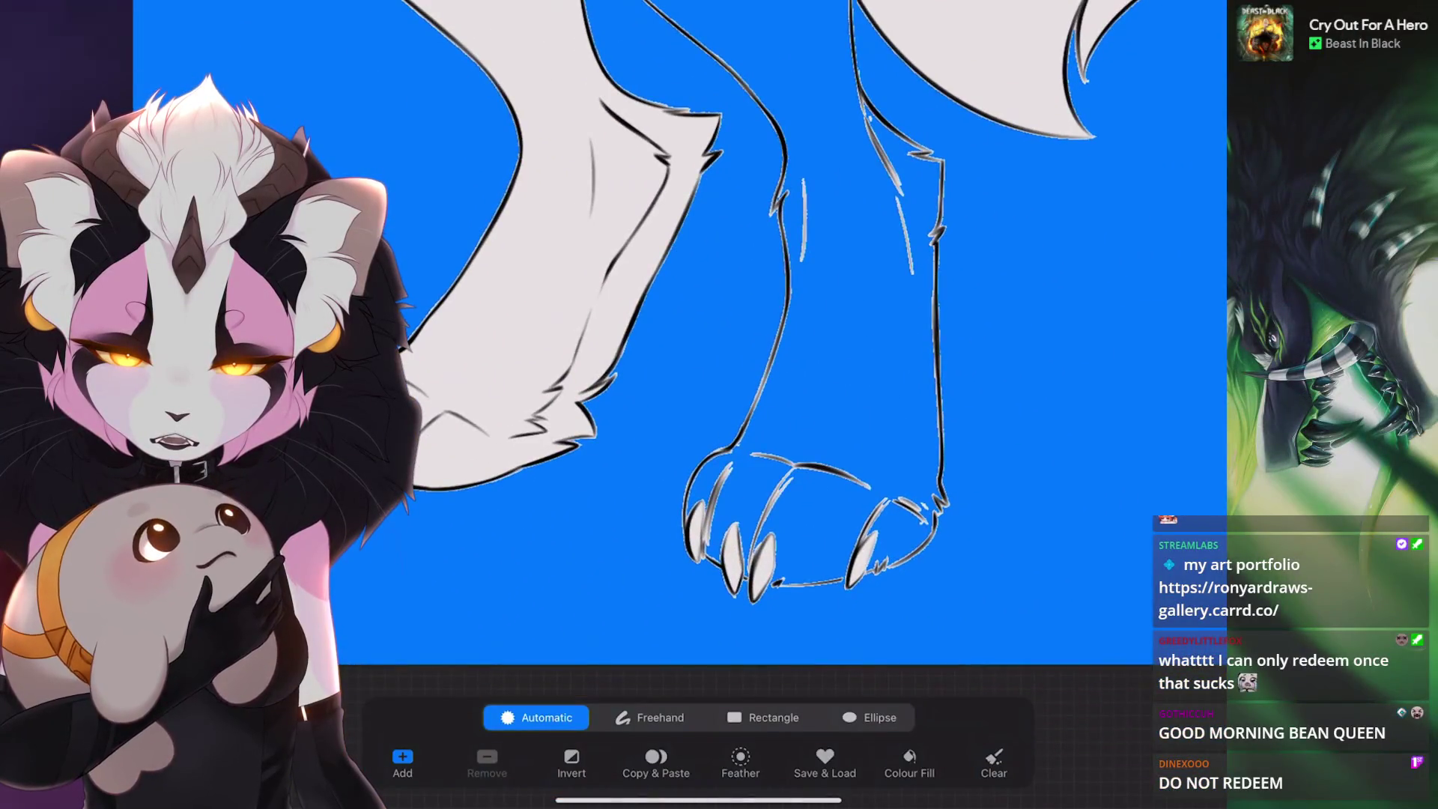
scroll(719, 337, up, 3)
scroll(675, 404, down, 3)
scroll(674, 405, up, 3)
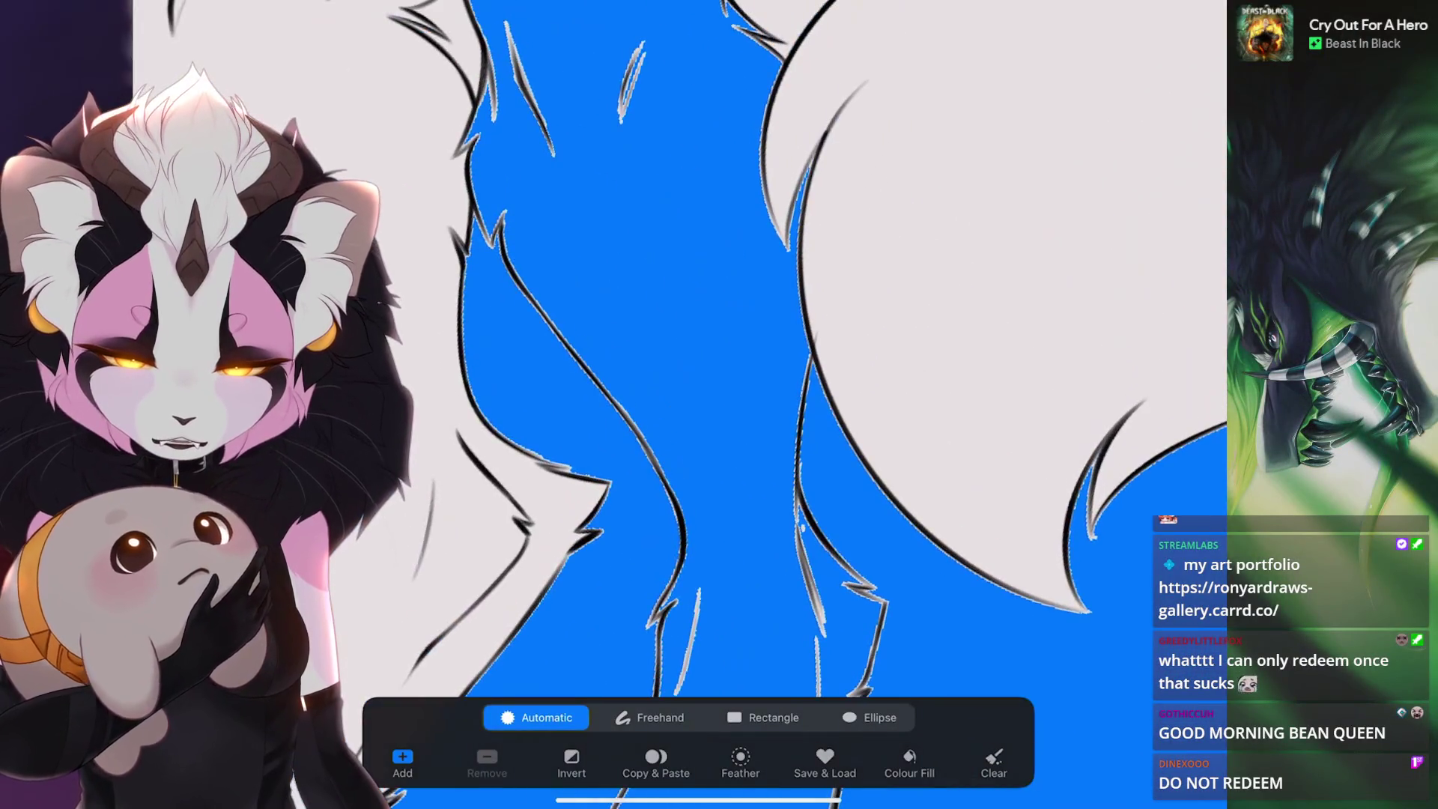
scroll(720, 337, down, 2)
scroll(720, 337, down, 2)
scroll(720, 337, down, 1)
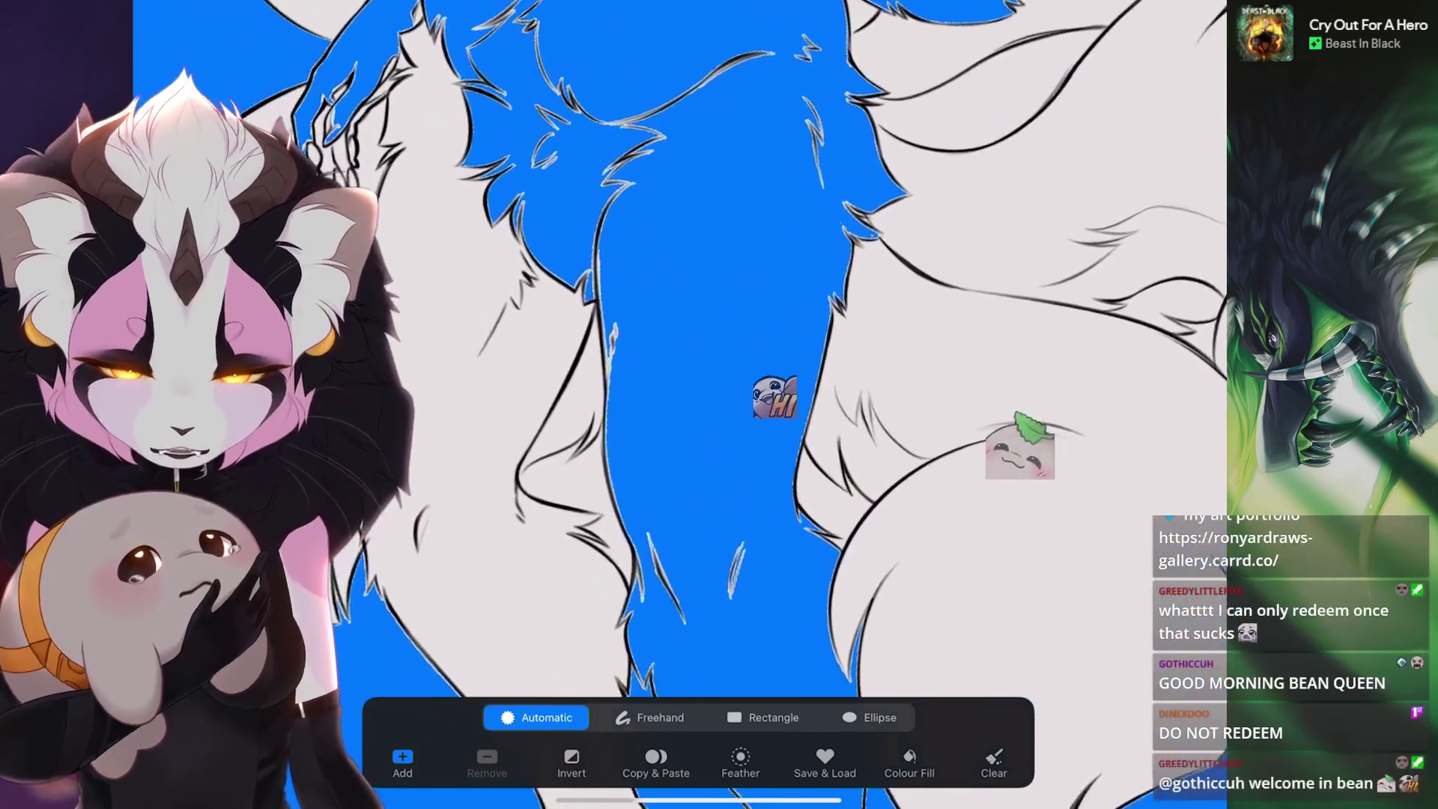
scroll(675, 405, down, 2)
scroll(675, 404, up, 2)
scroll(674, 405, up, 3)
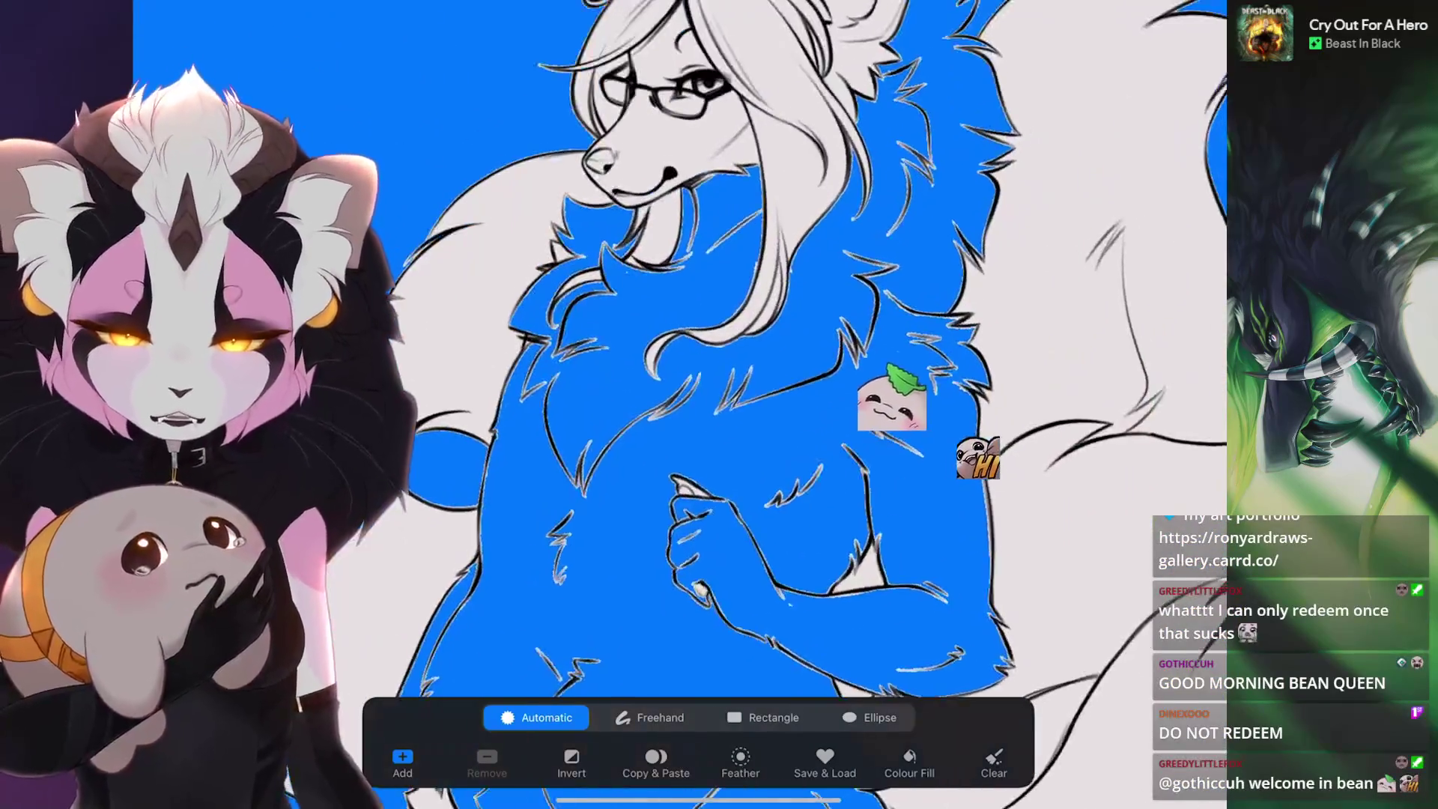
scroll(675, 405, up, 1)
scroll(674, 405, up, 1)
scroll(674, 405, up, 2)
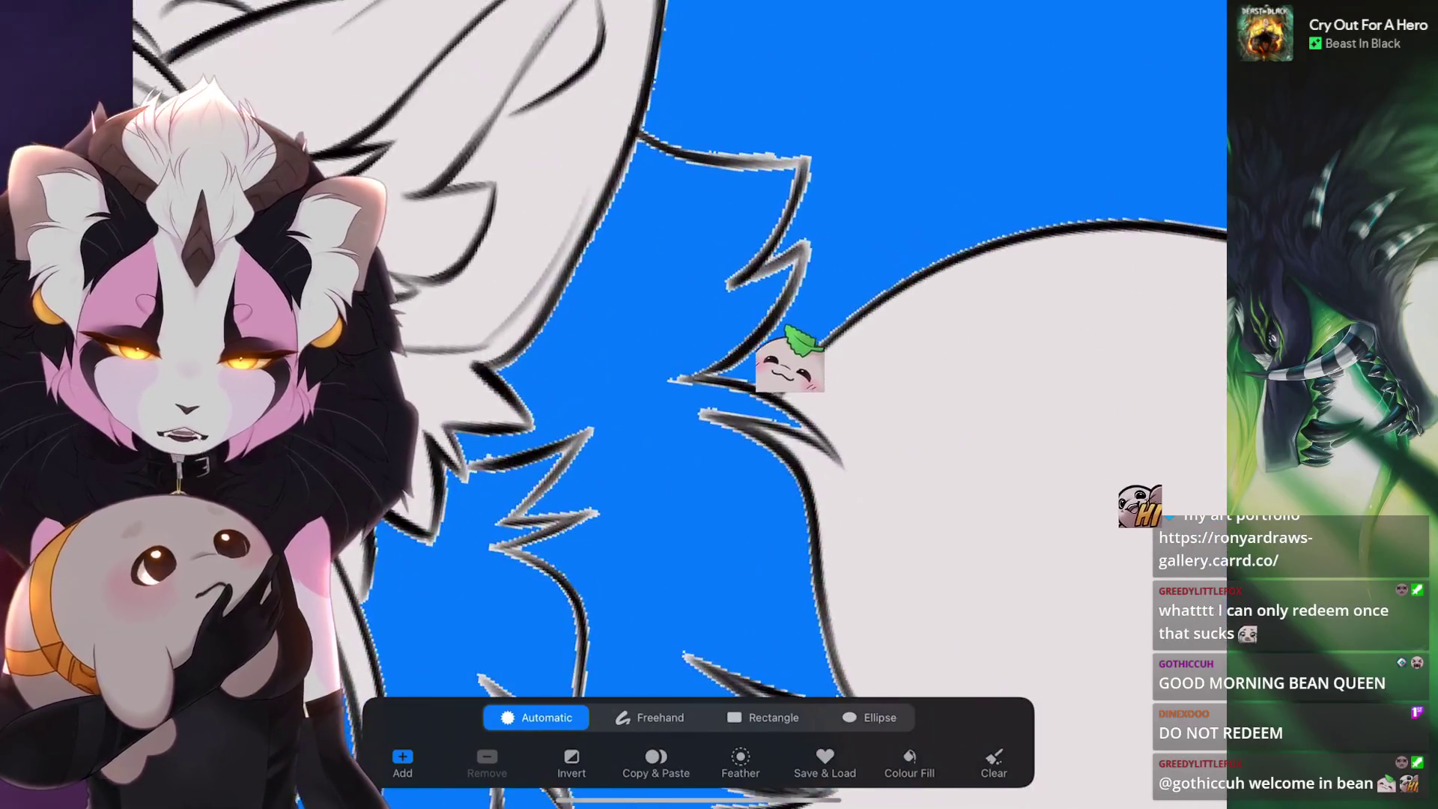
scroll(675, 405, up, 2)
scroll(674, 405, down, 3)
scroll(675, 405, down, 1)
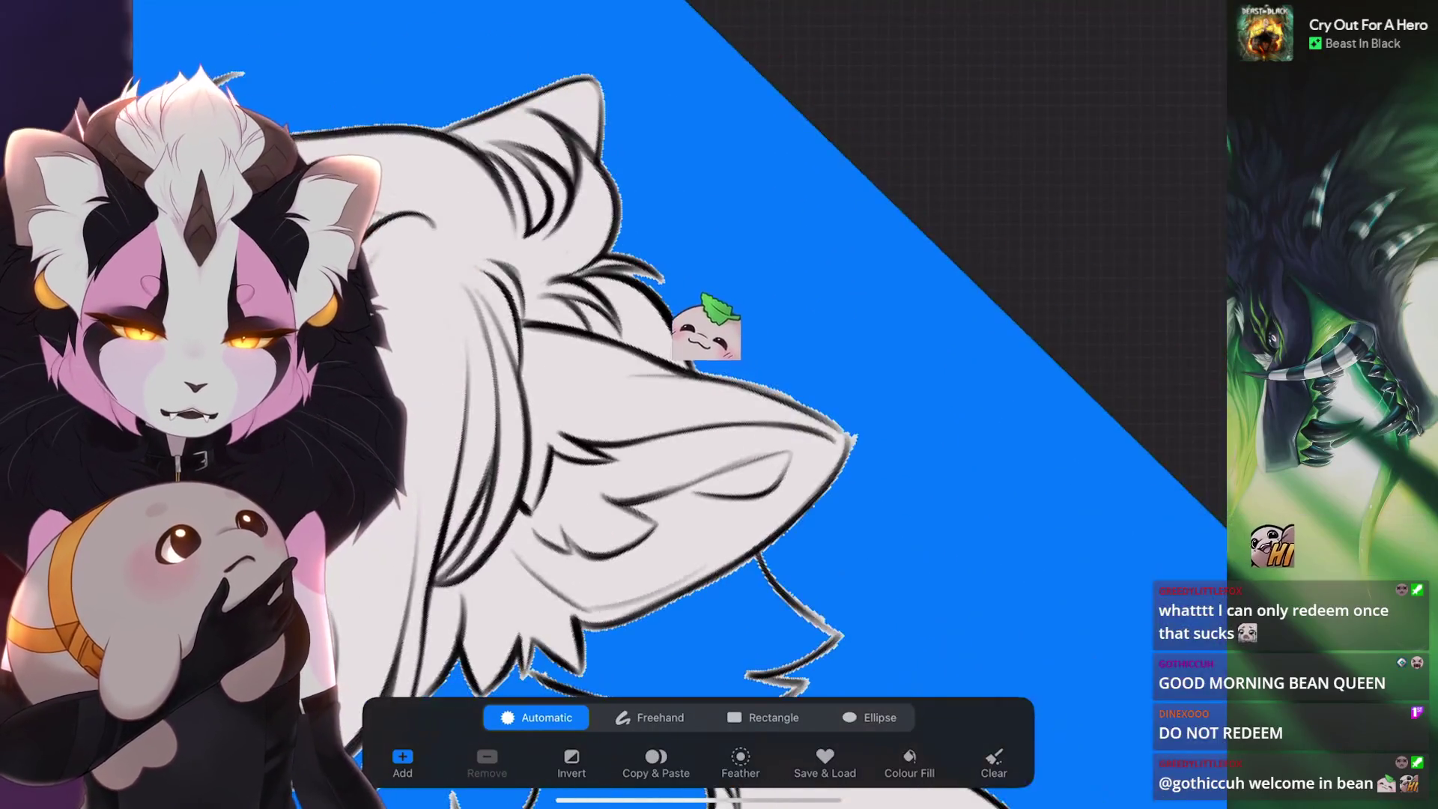
scroll(674, 405, up, 1)
scroll(674, 405, down, 2)
scroll(674, 406, down, 2)
scroll(675, 405, down, 1)
scroll(674, 404, down, 1)
scroll(674, 405, up, 3)
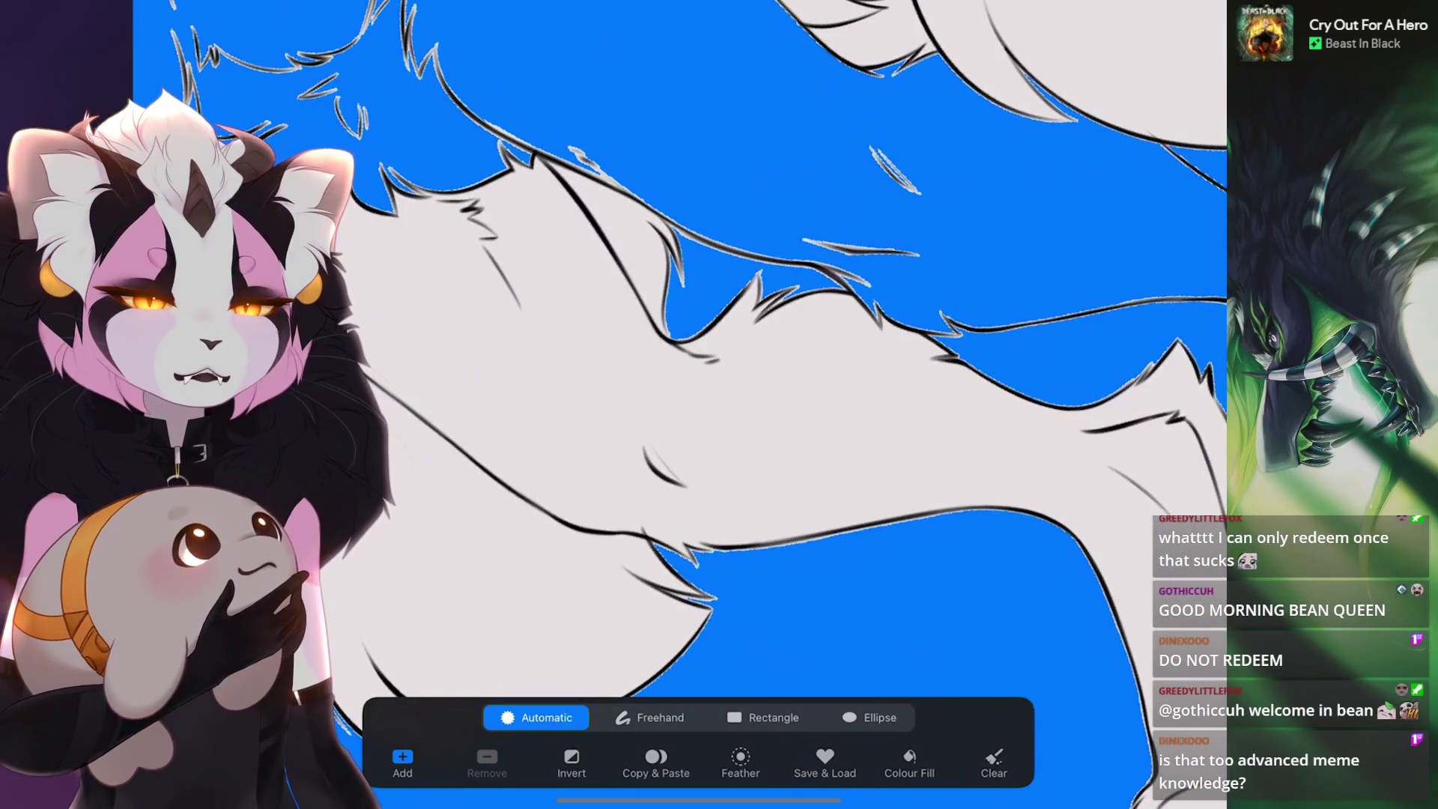
scroll(674, 404, down, 2)
scroll(676, 405, up, 2)
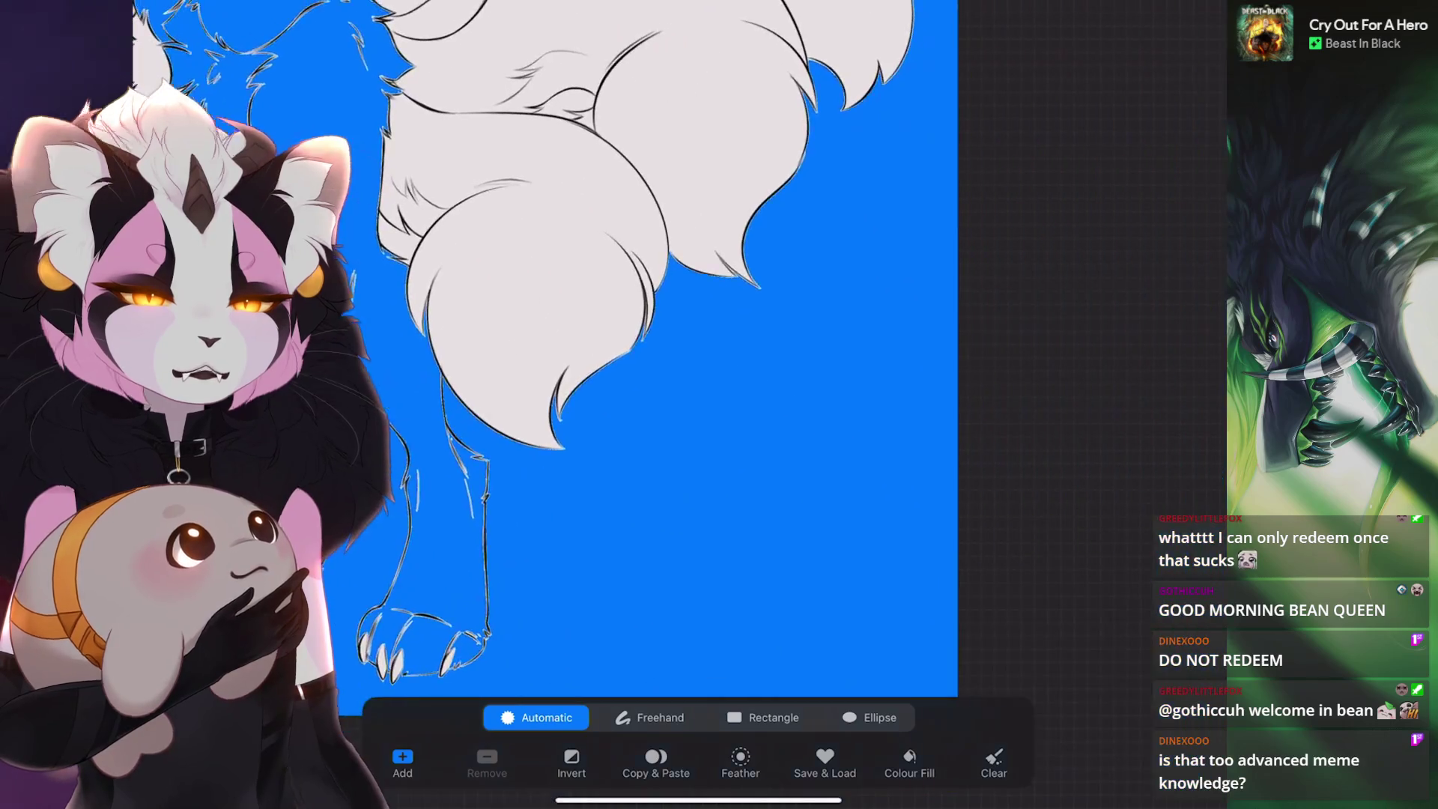
scroll(675, 406, up, 2)
scroll(675, 405, up, 1)
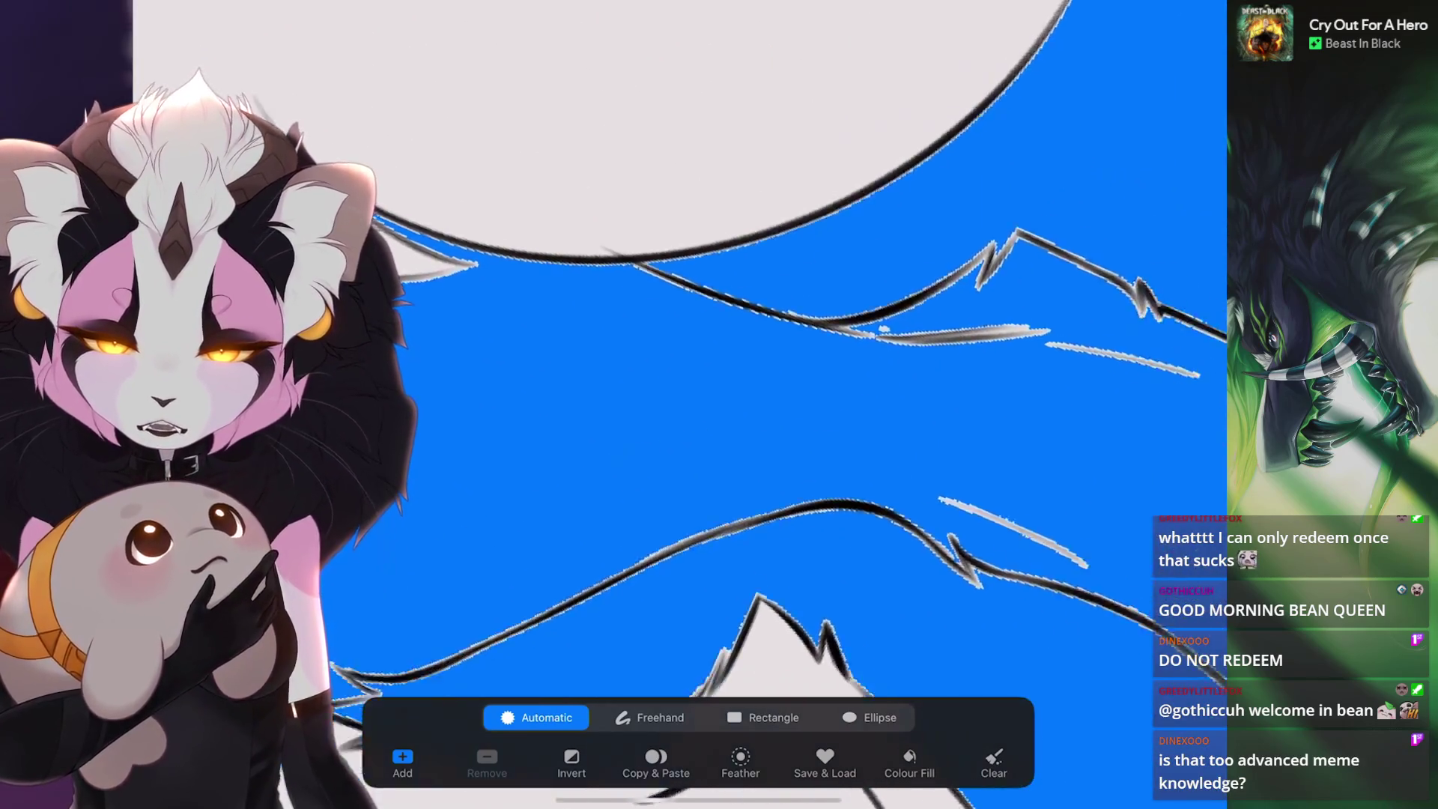
scroll(675, 404, down, 2)
scroll(675, 404, down, 1)
scroll(675, 405, down, 1)
scroll(674, 405, up, 2)
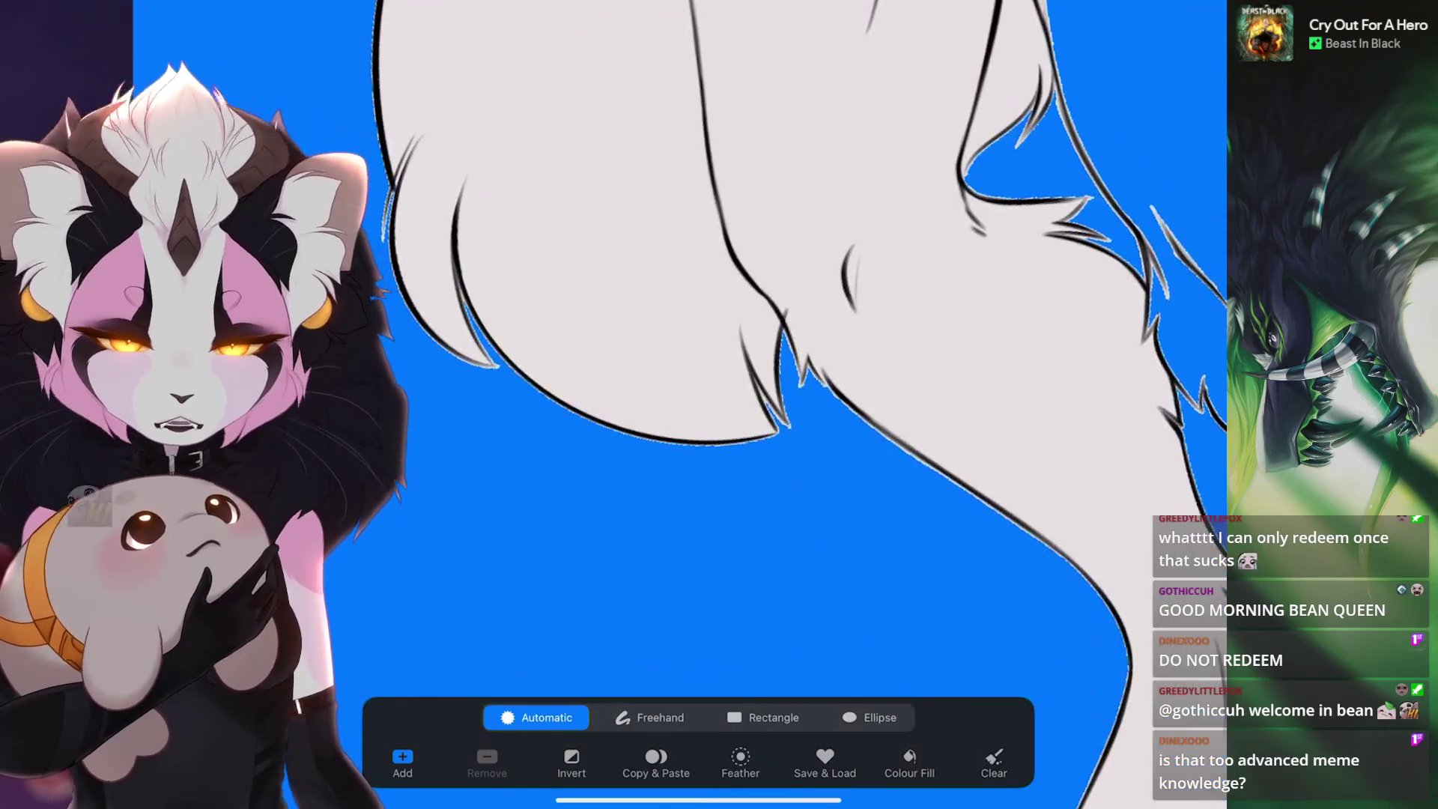
scroll(675, 405, up, 1)
drag(828, 563, 832, 558)
drag(832, 558, 786, 559)
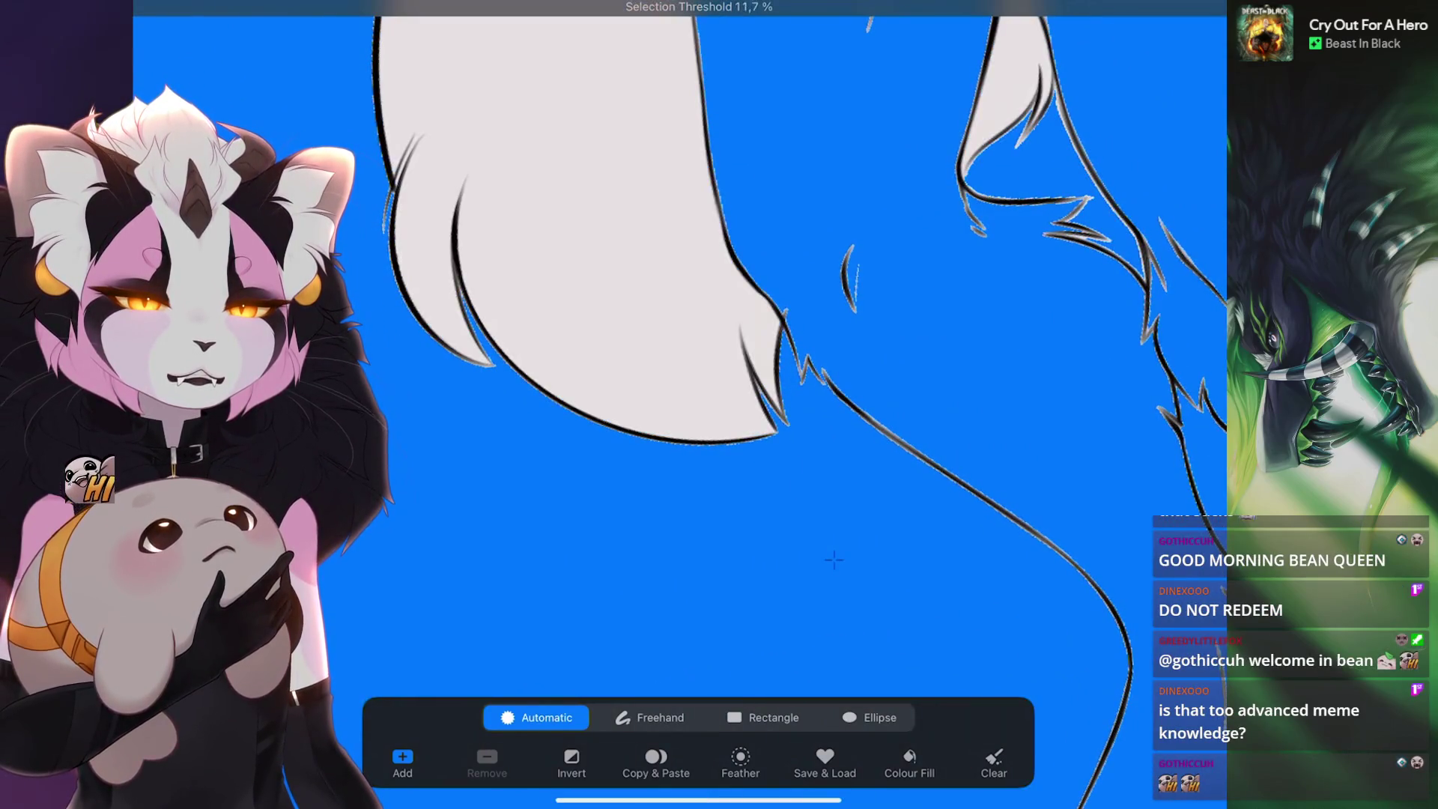
scroll(719, 405, down, 5)
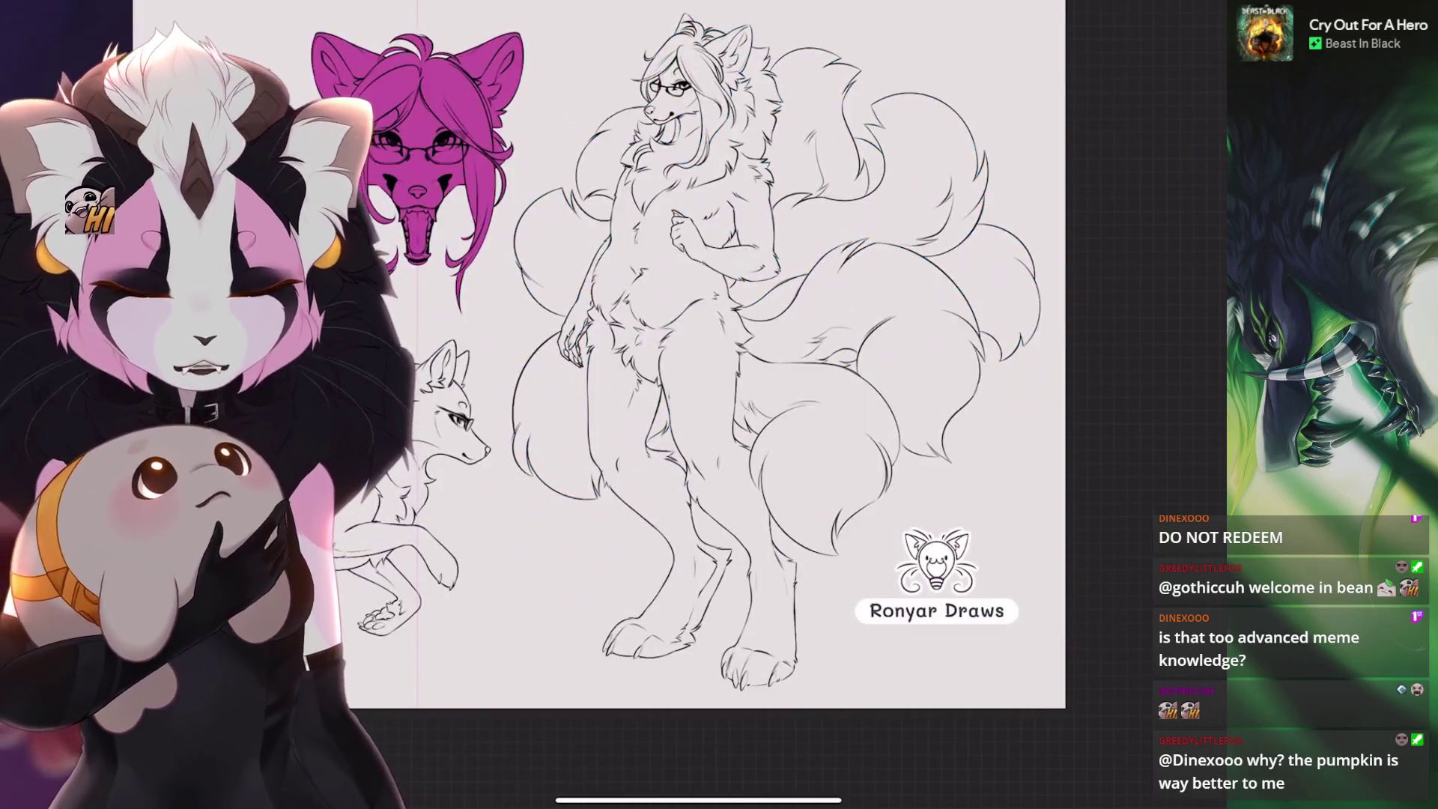
click(1188, 12)
drag(1044, 420, 1044, 477)
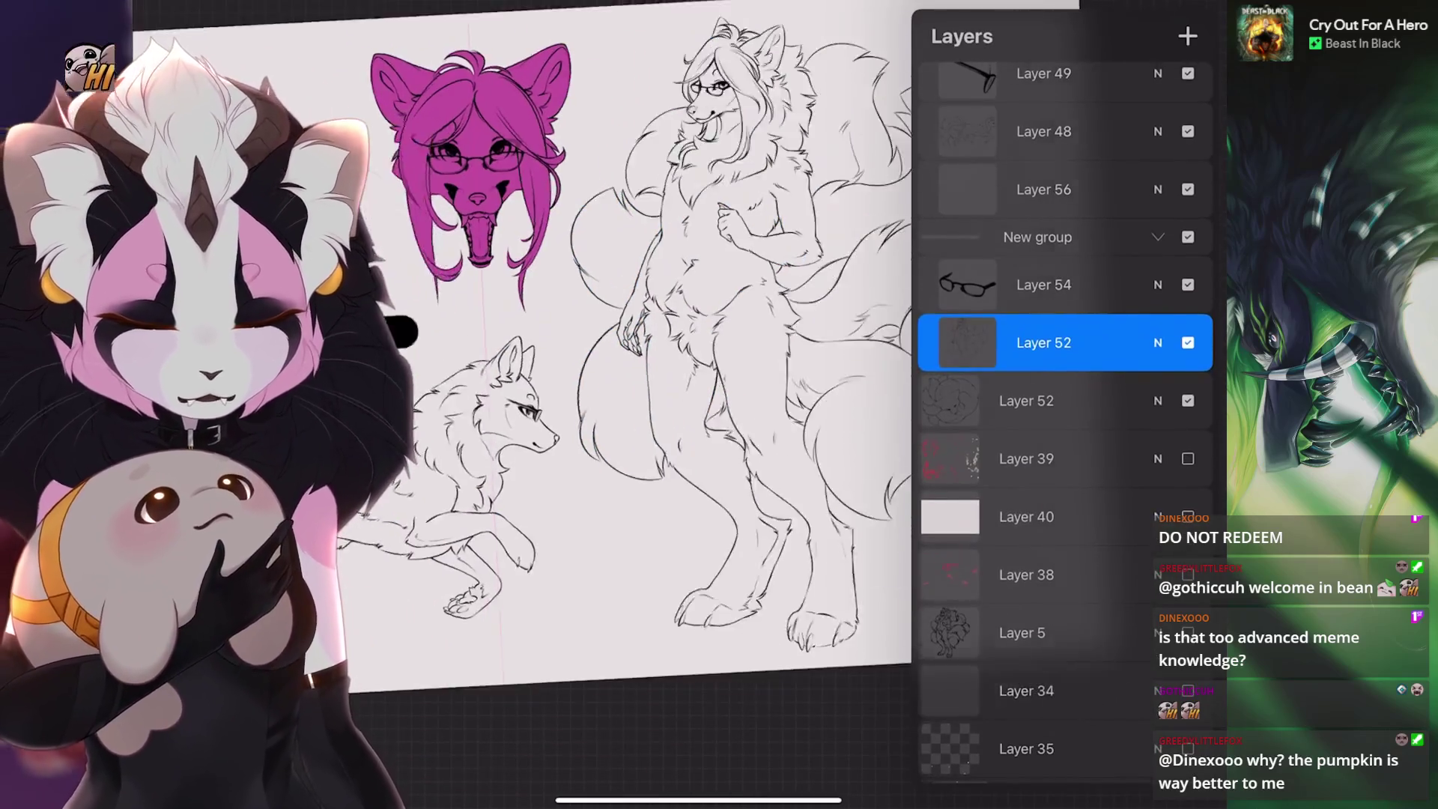
- Add Layer 56 above Layer 52, group the two, and reorder Layer 52 within the group
drag(496, 326, 776, 450)
drag(1124, 401, 955, 400)
click(966, 400)
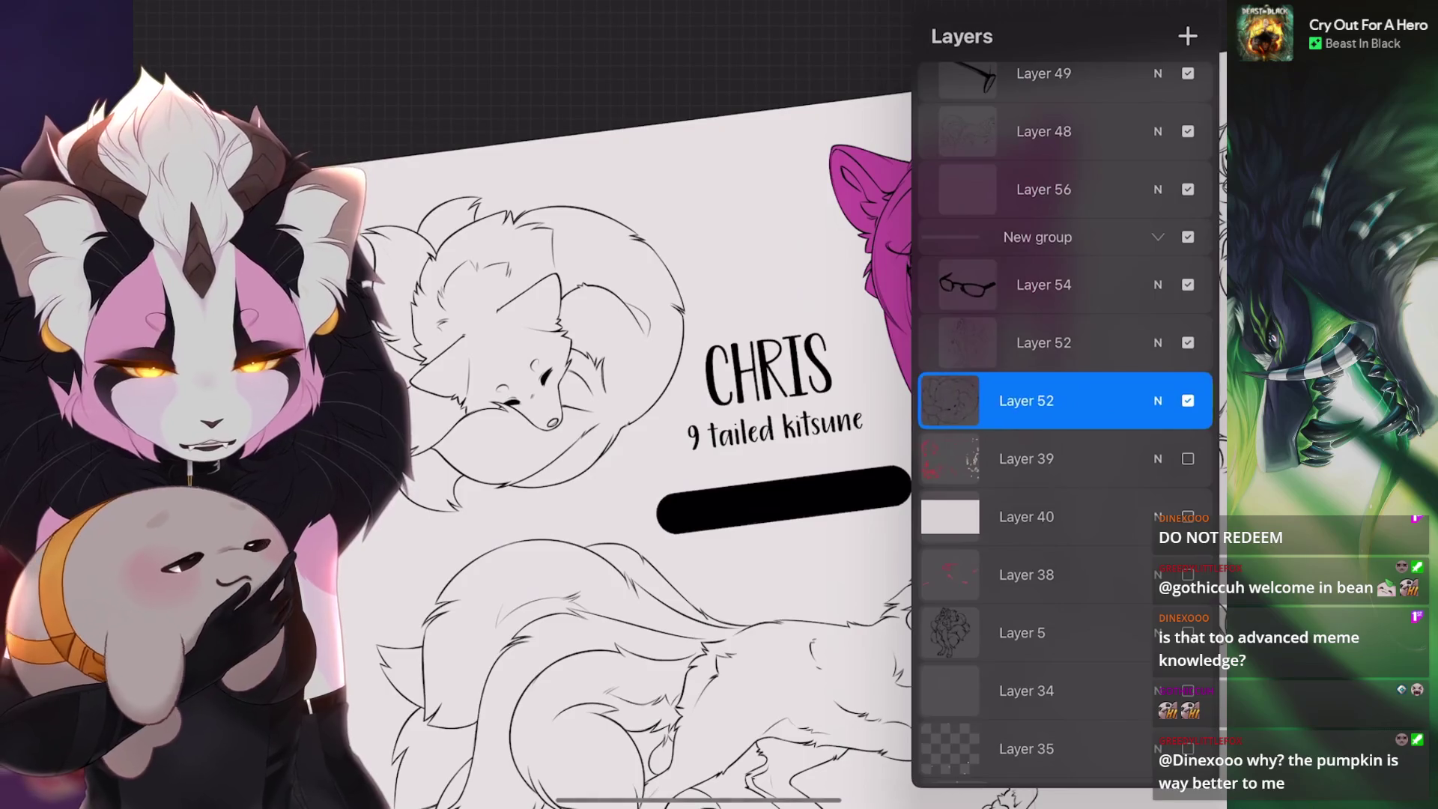
click(1188, 36)
drag(989, 462, 1124, 461)
click(1179, 34)
click(1045, 495)
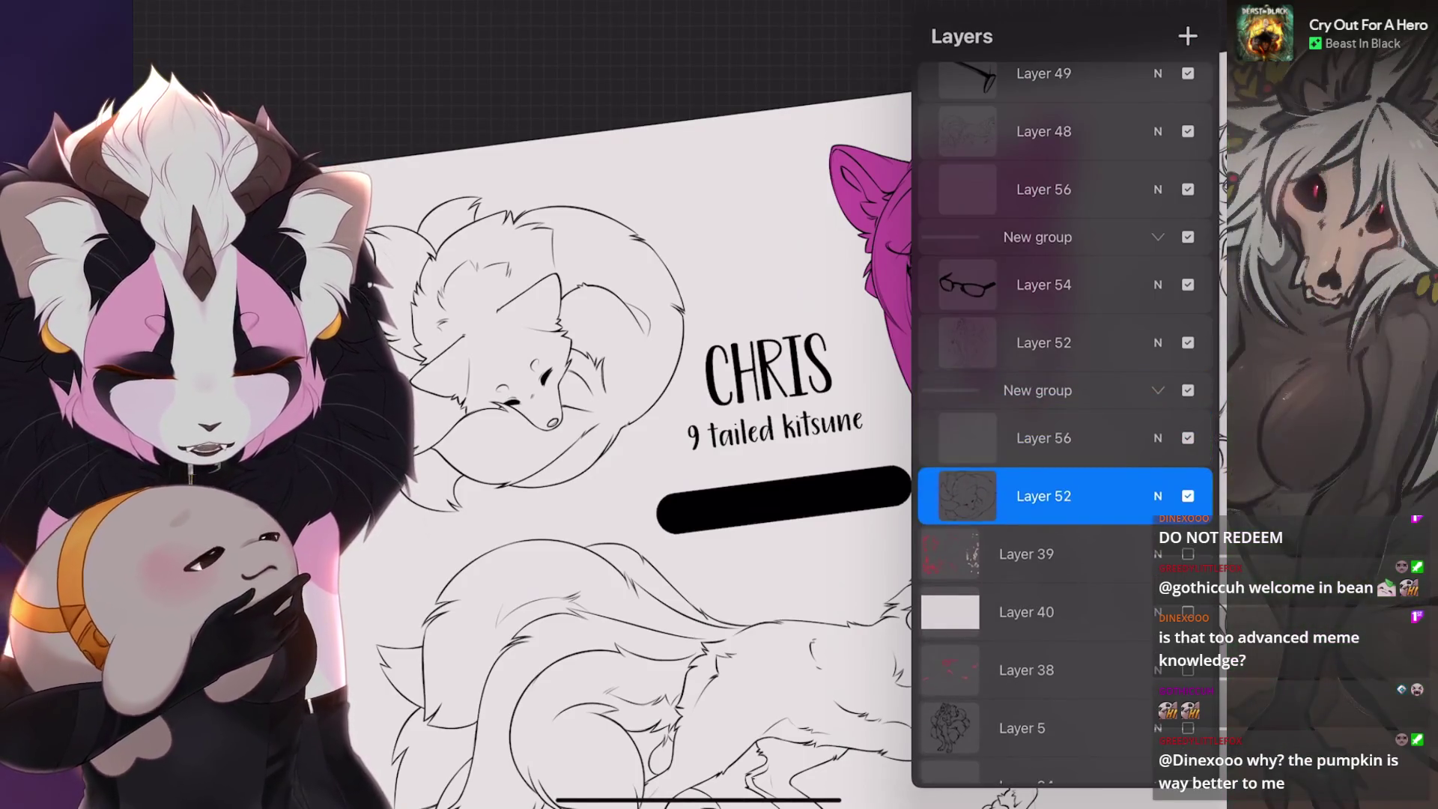
drag(1044, 496, 1045, 437)
drag(989, 495, 1124, 495)
drag(552, 421, 775, 401)
drag(989, 438, 1124, 438)
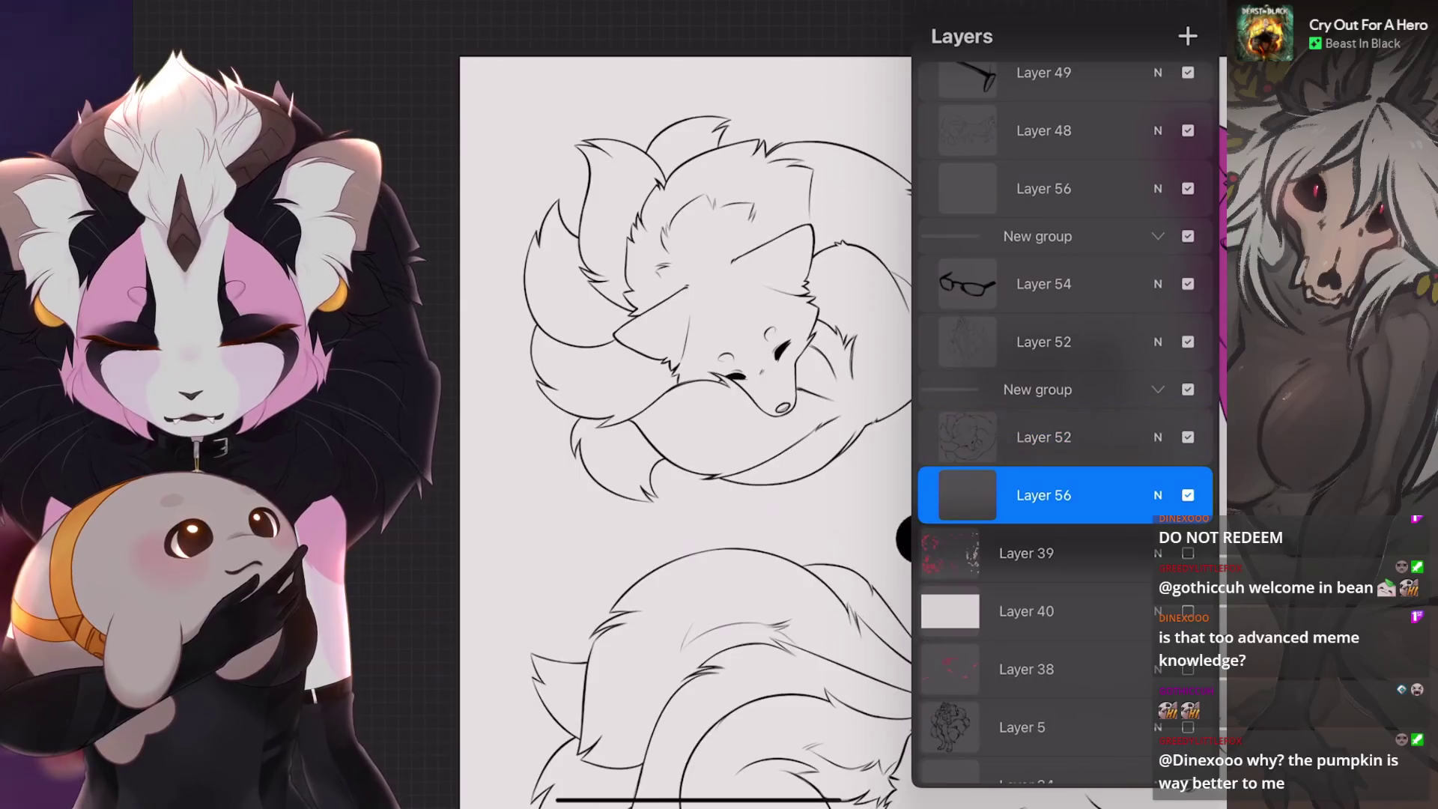
- Auto-select around the curled kitsune sketch and ColorDrop magenta onto Layer 56
key(s)
scroll(720, 406, up, 3)
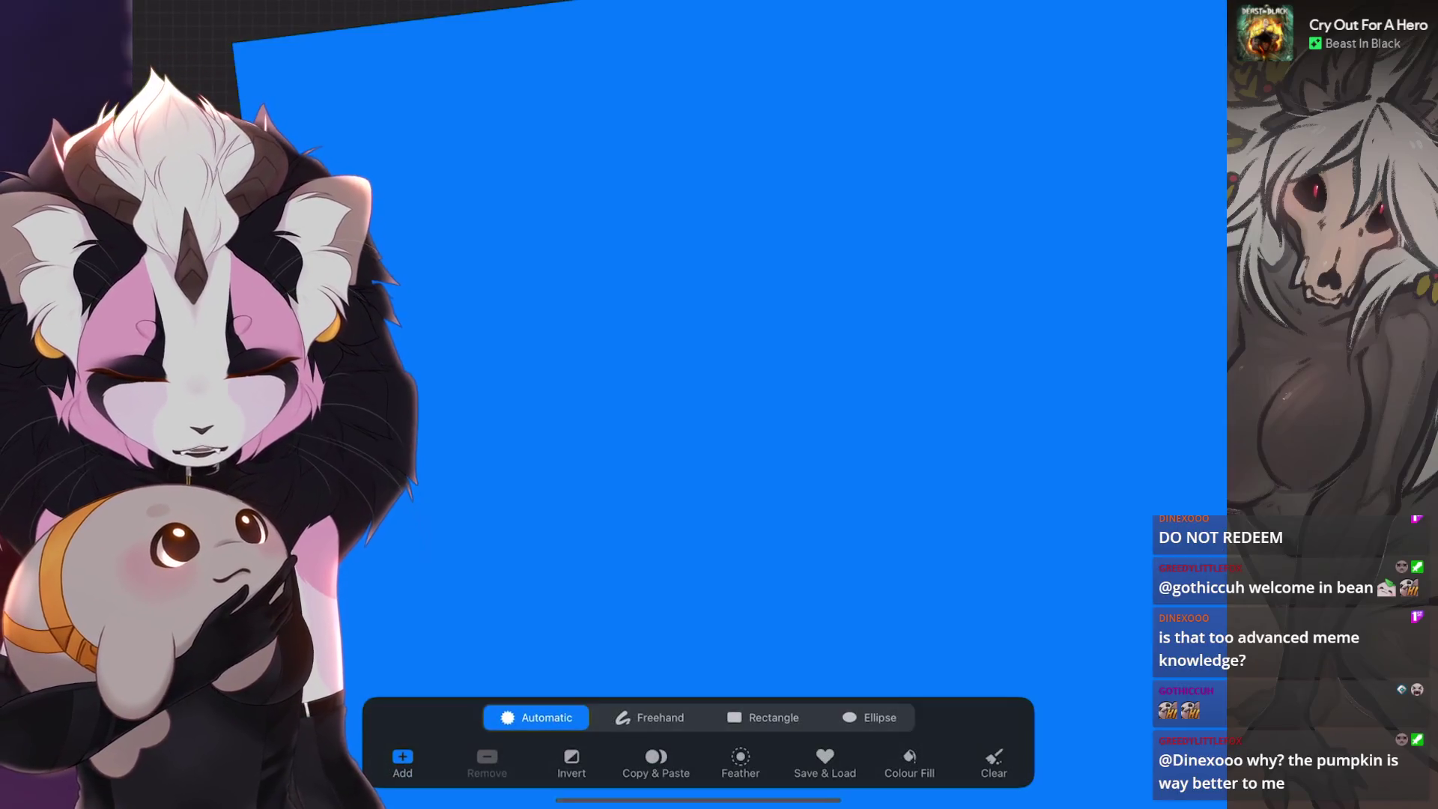
key(l)
key(l)
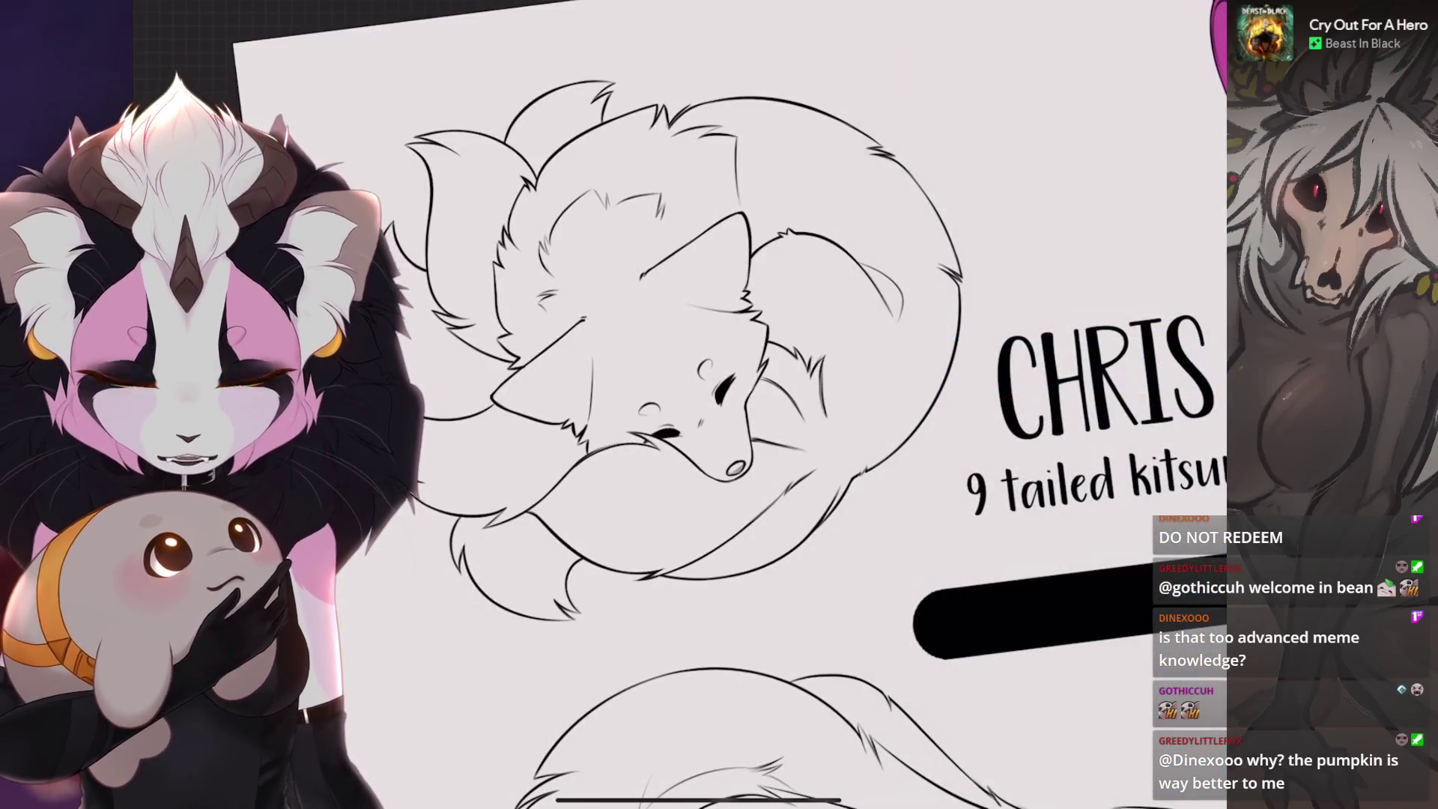
key(s)
scroll(720, 405, up, 3)
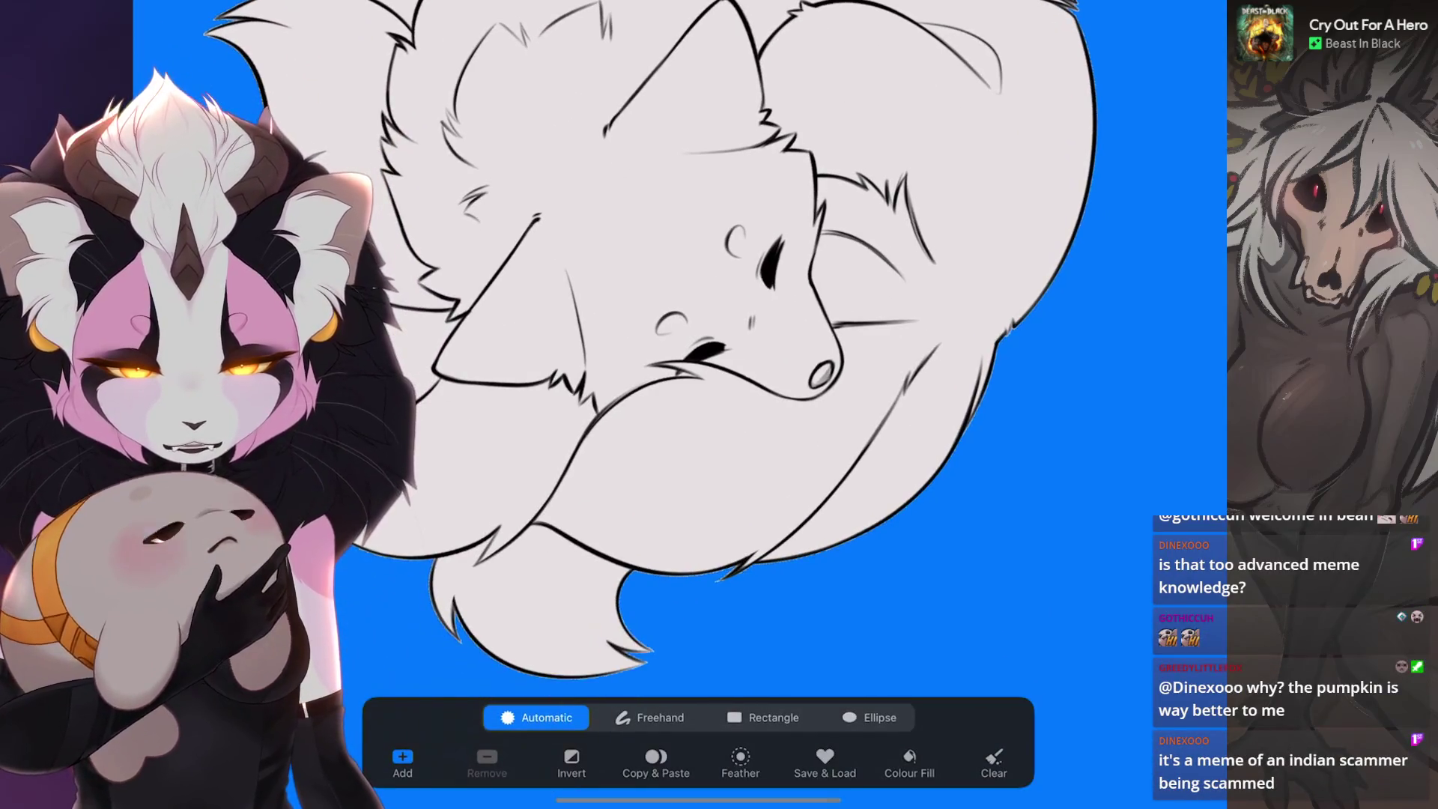
drag(889, 604, 921, 605)
scroll(719, 405, down, 3)
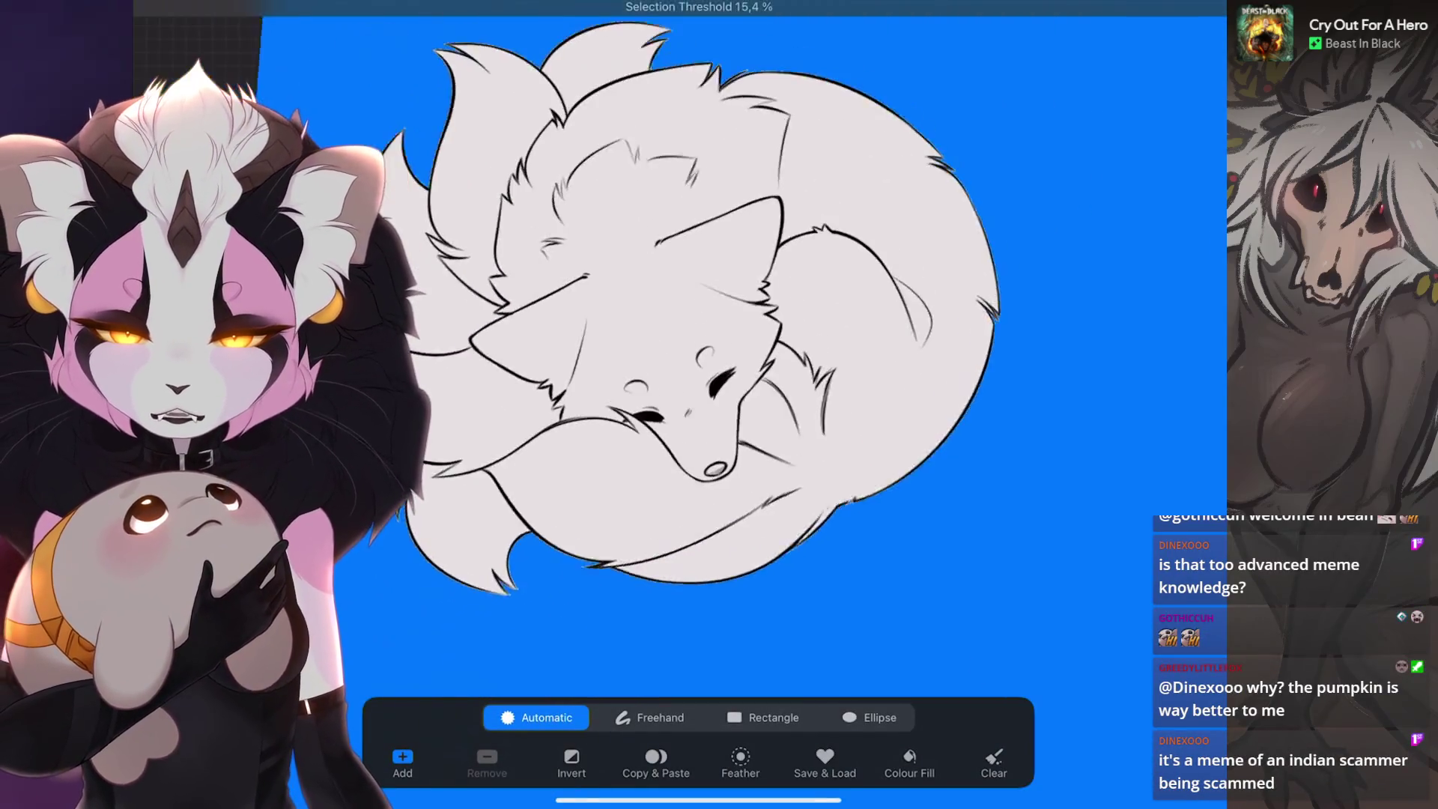
key(l)
click(1044, 480)
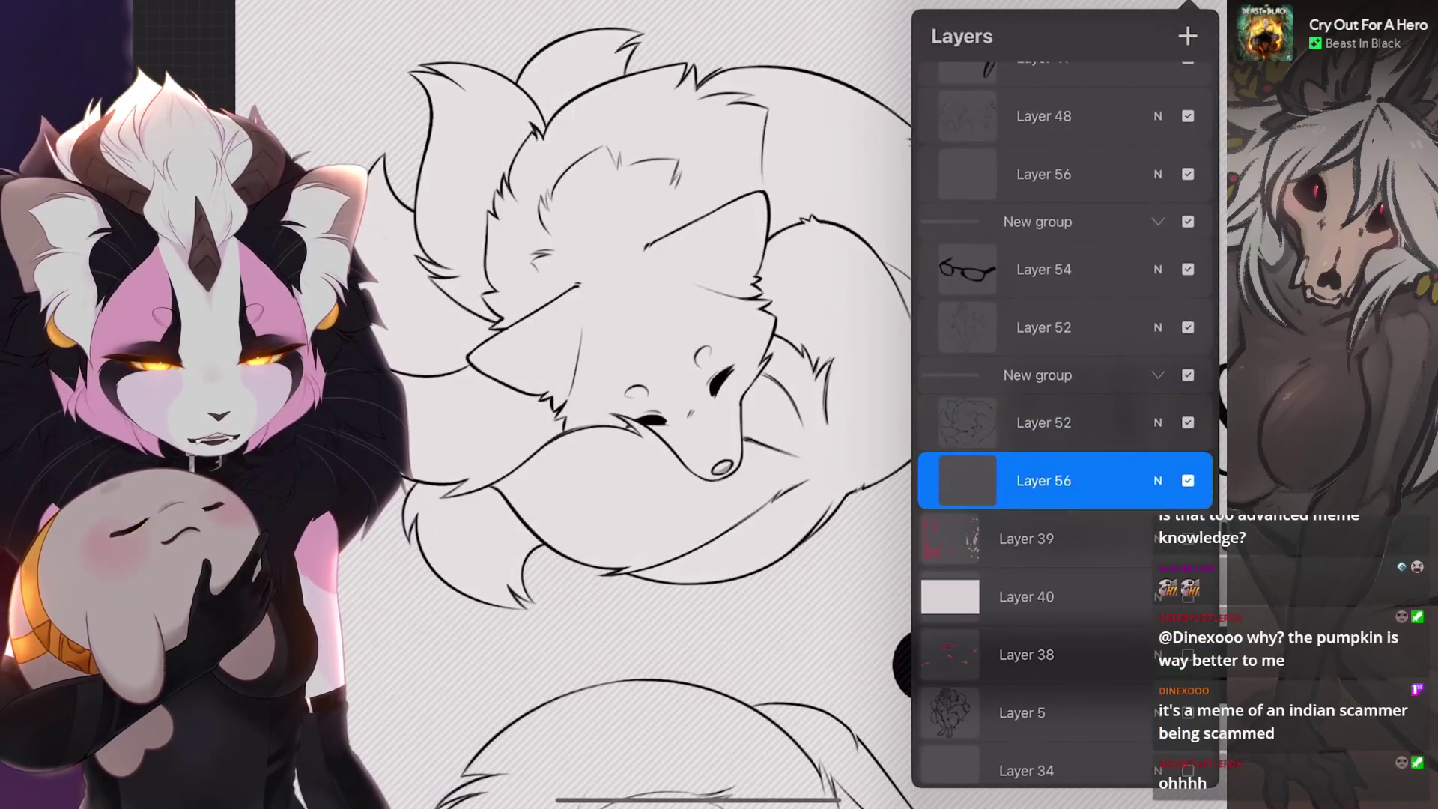
drag(1196, 14, 786, 261)
- Duplicate Layer 56 and hide the lower copy as a backup
click(1197, 14)
drag(1124, 422, 1011, 423)
click(1198, 422)
click(1188, 479)
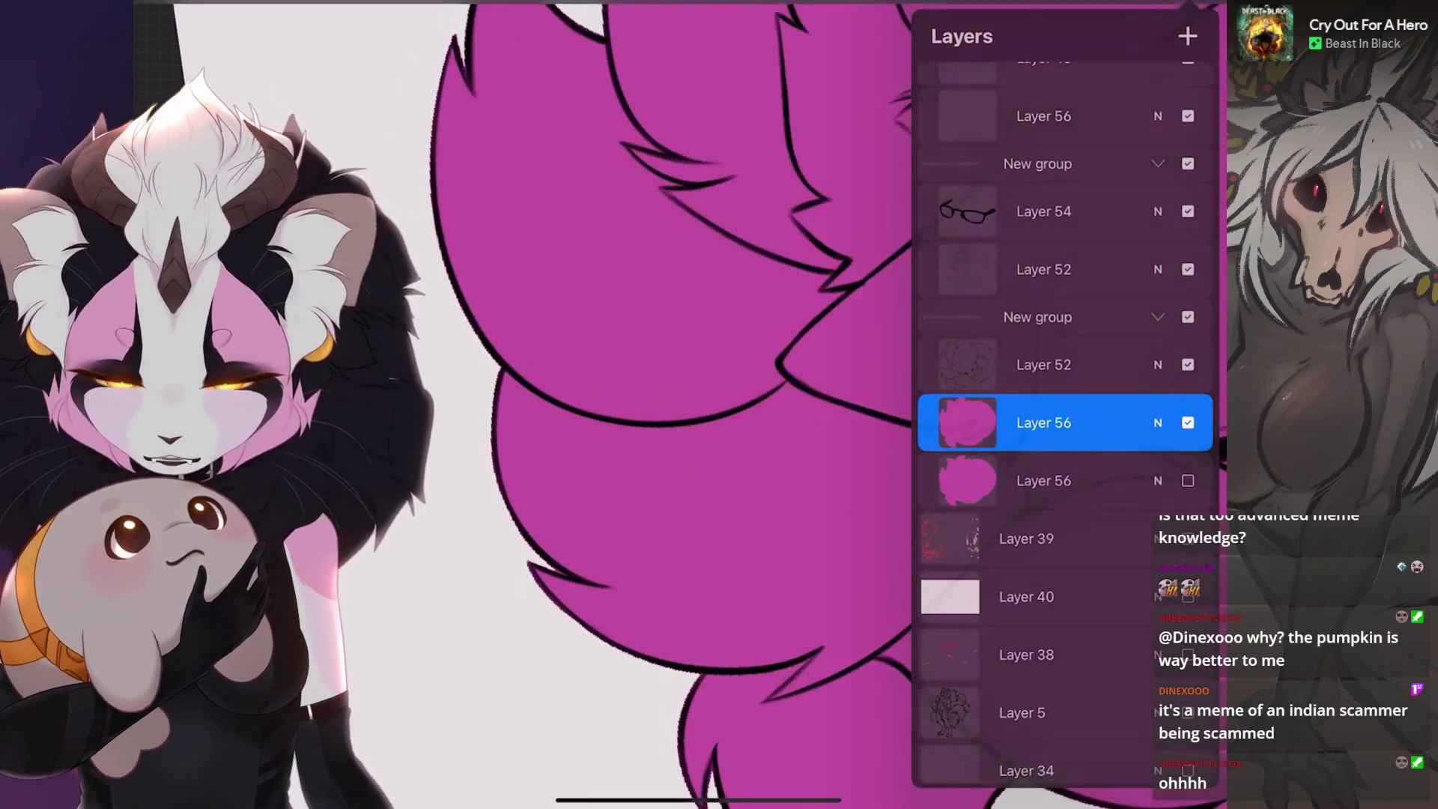
scroll(719, 405, up, 3)
click(276, 12)
scroll(787, 405, up, 5)
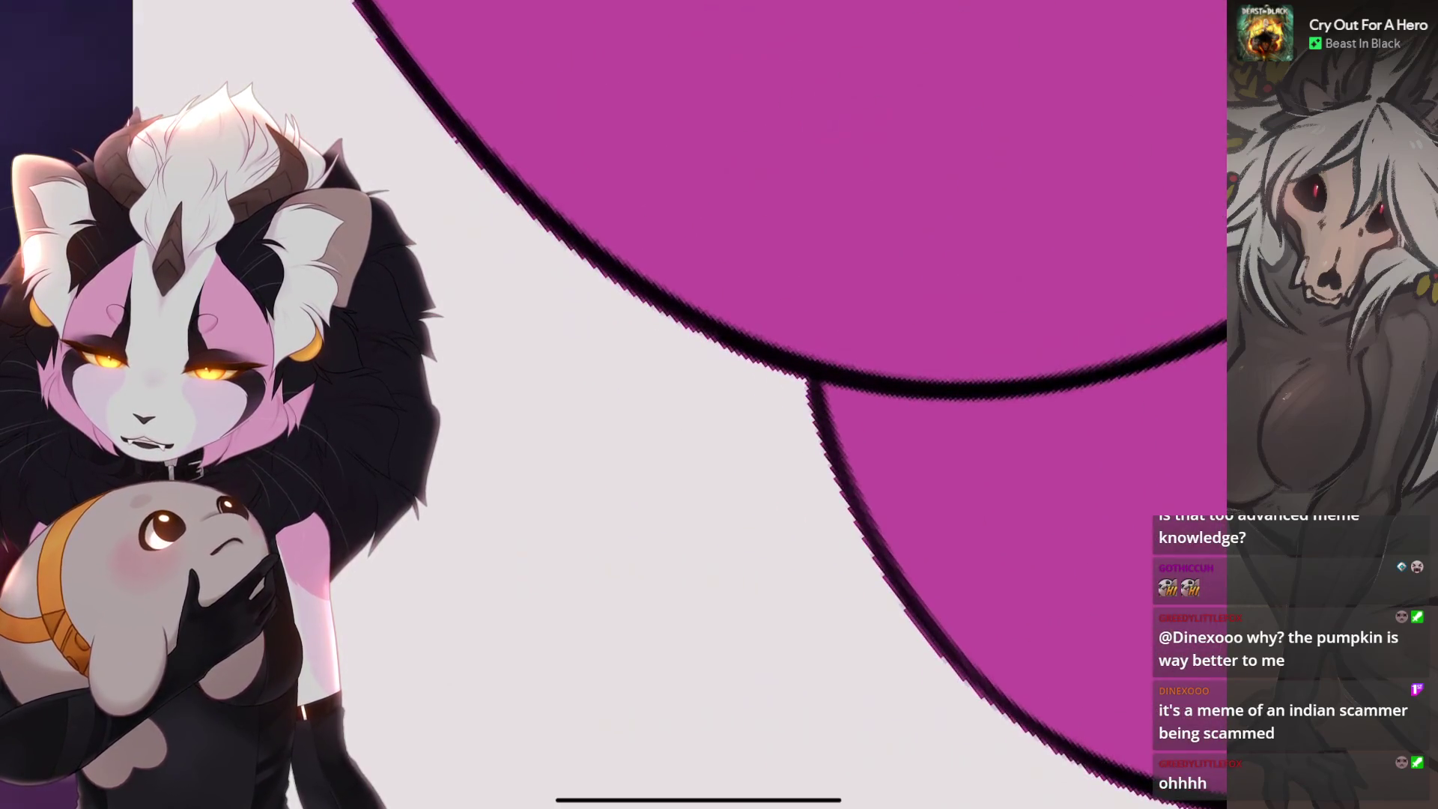
click(309, 12)
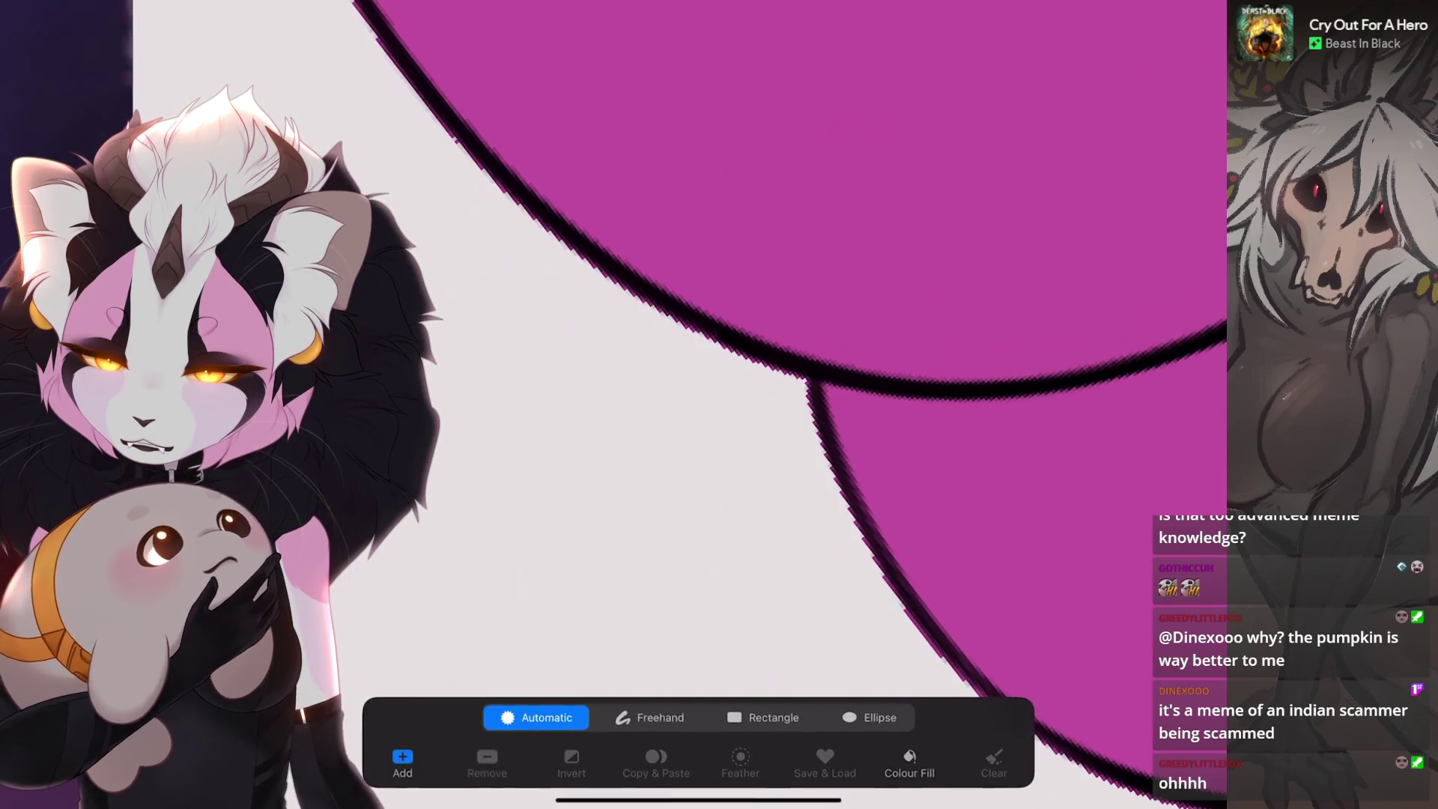
- Apply a 2% Gaussian Blur to the magenta fill, undoing and reapplying it once, then reselect the background
click(224, 219)
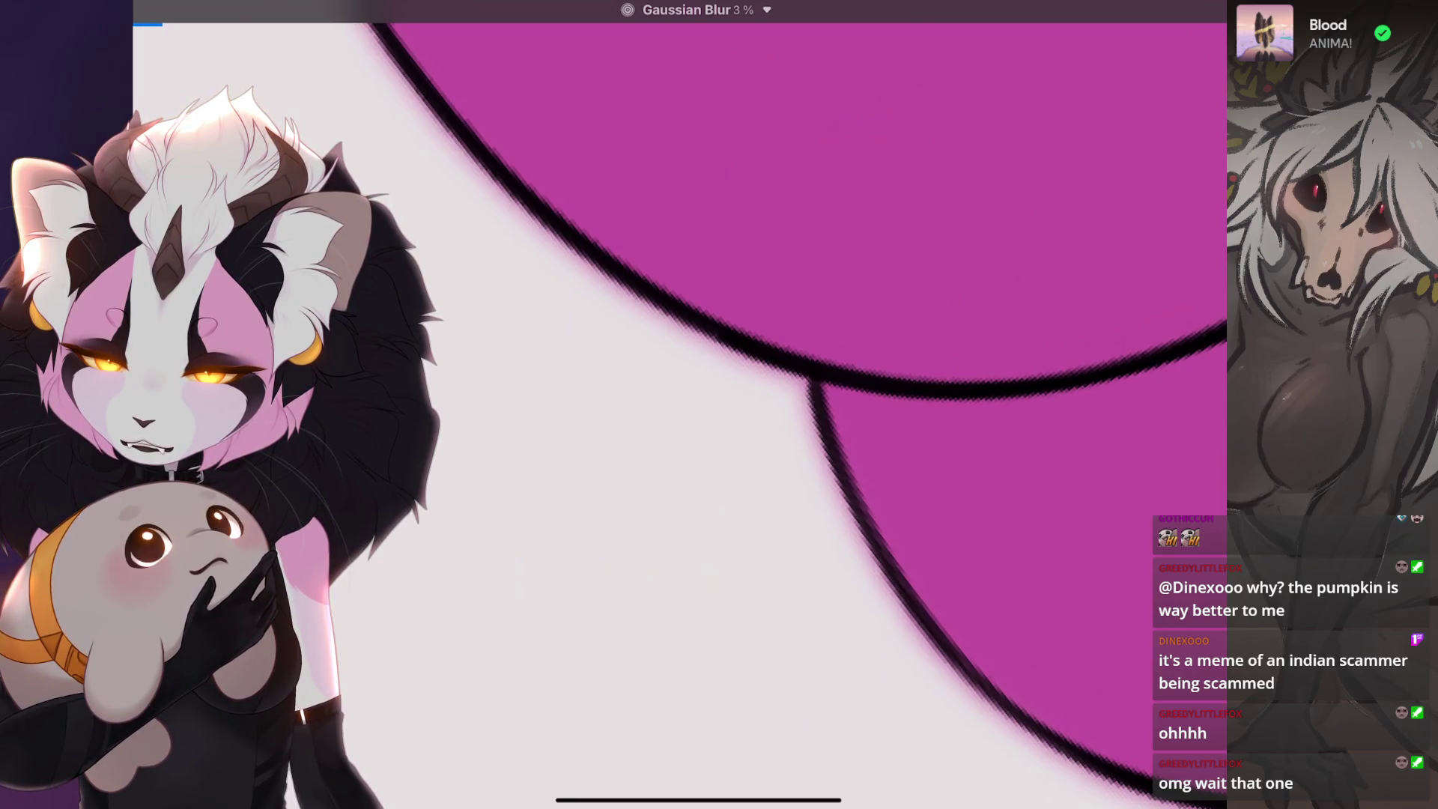
key(ctrl+z)
click(275, 11)
click(275, 11)
click(225, 220)
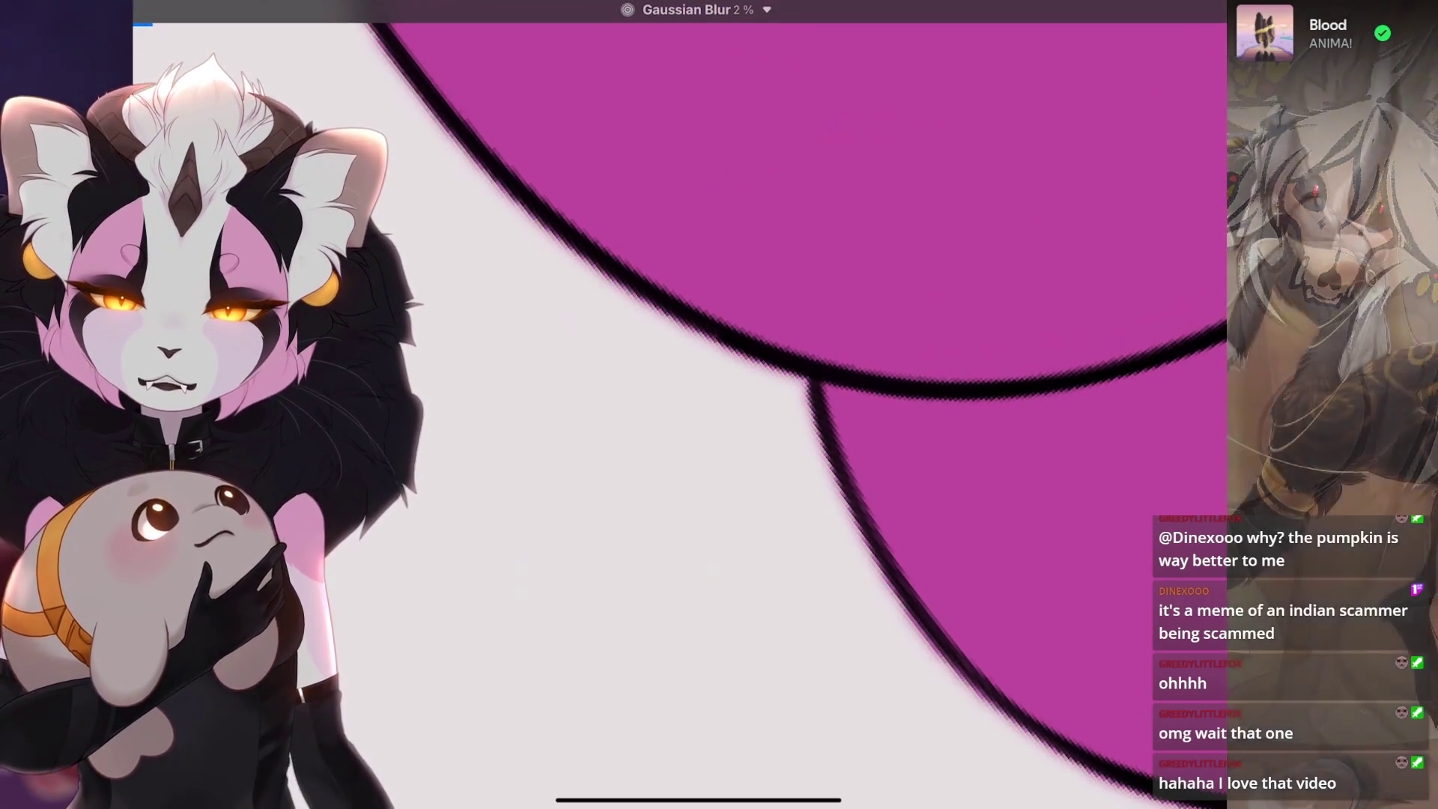
key(s)
drag(539, 558, 585, 558)
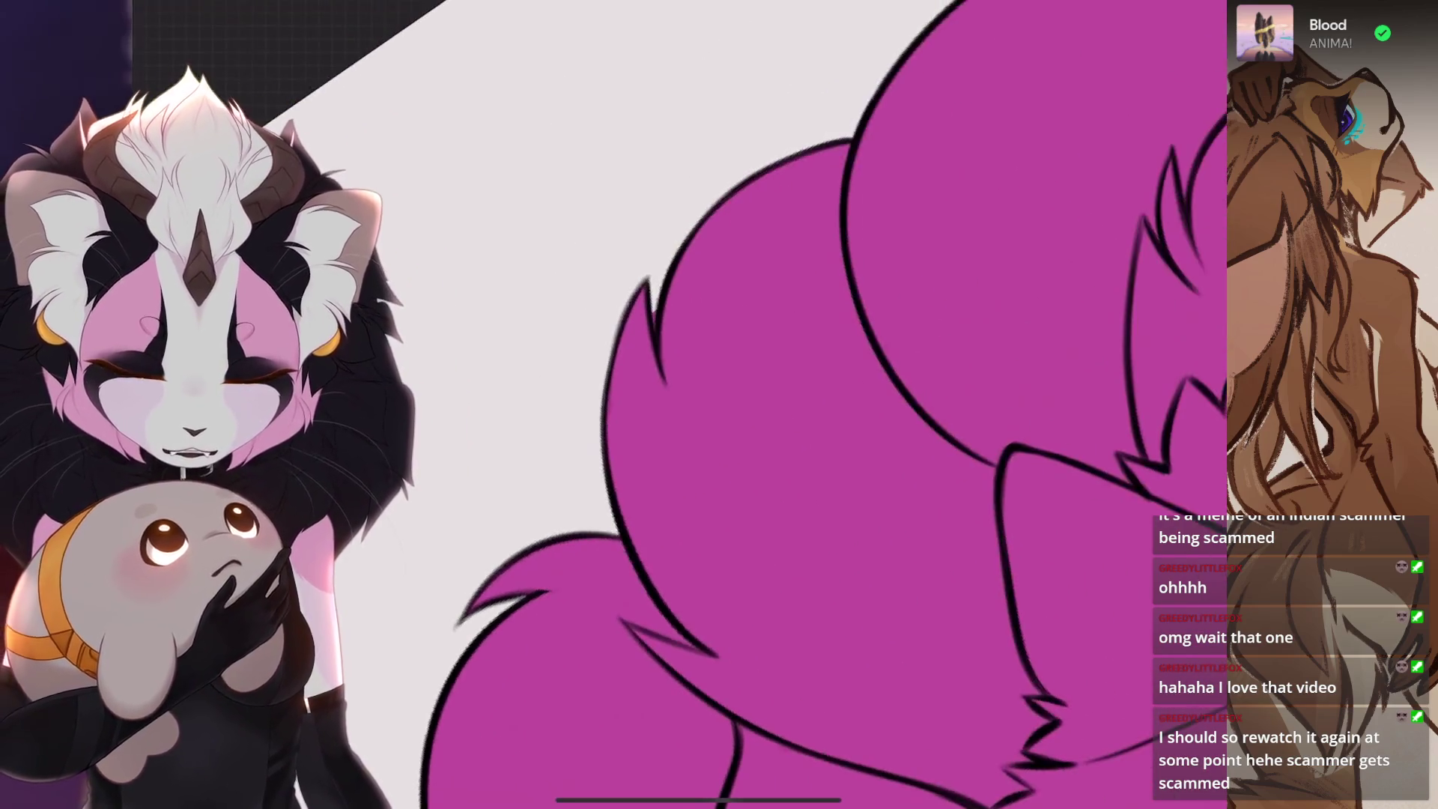
- Sharpen one tail tip of the curled fox with a tapered magenta stroke
drag(621, 486, 692, 635)
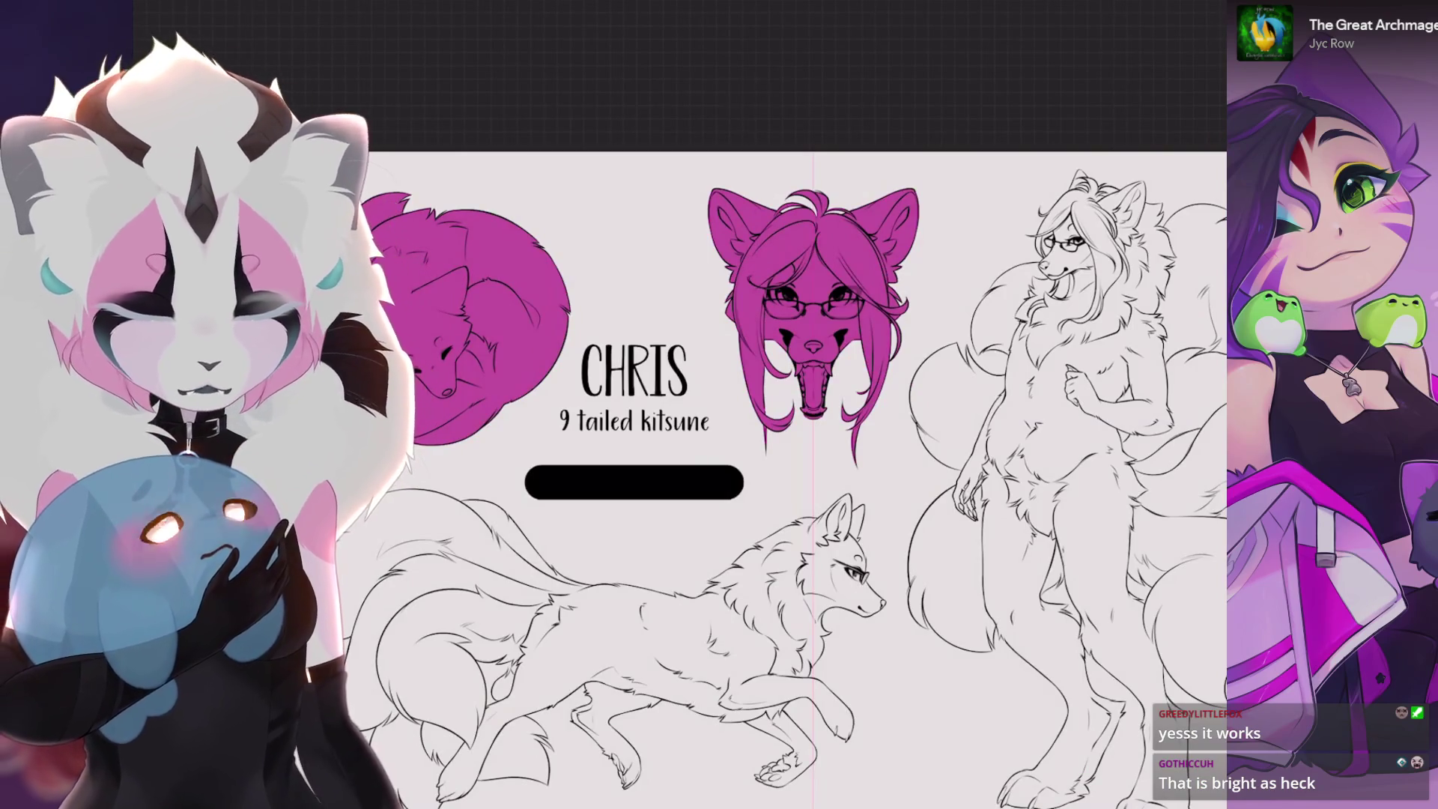
- Frame the standing figure and choose the 6B Stift 2 brush after browsing the VTuber, Sketching and Inking sets
click(1204, 16)
drag(786, 450, 506, 337)
click(1202, 15)
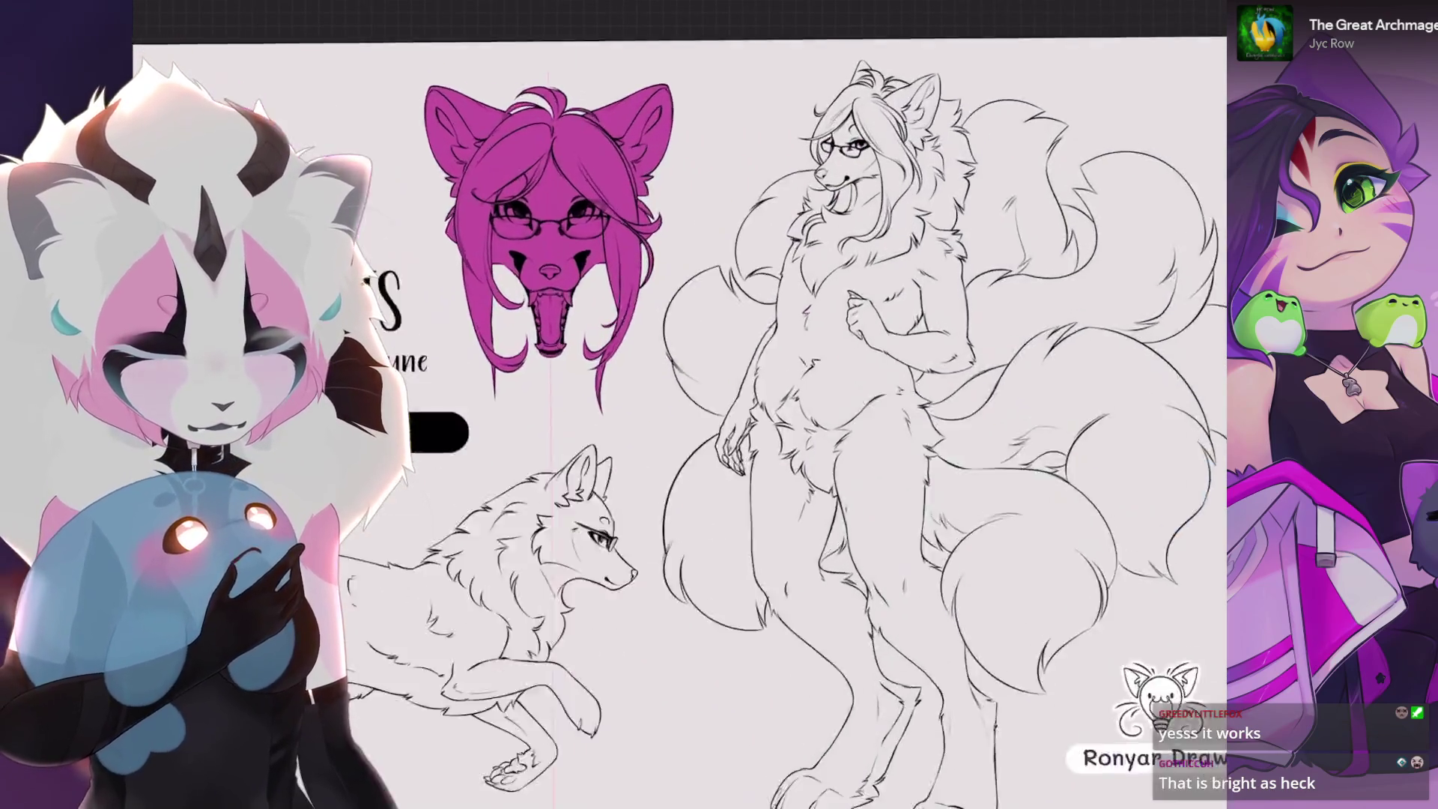
scroll(675, 450, up, 3)
click(1081, 17)
click(900, 370)
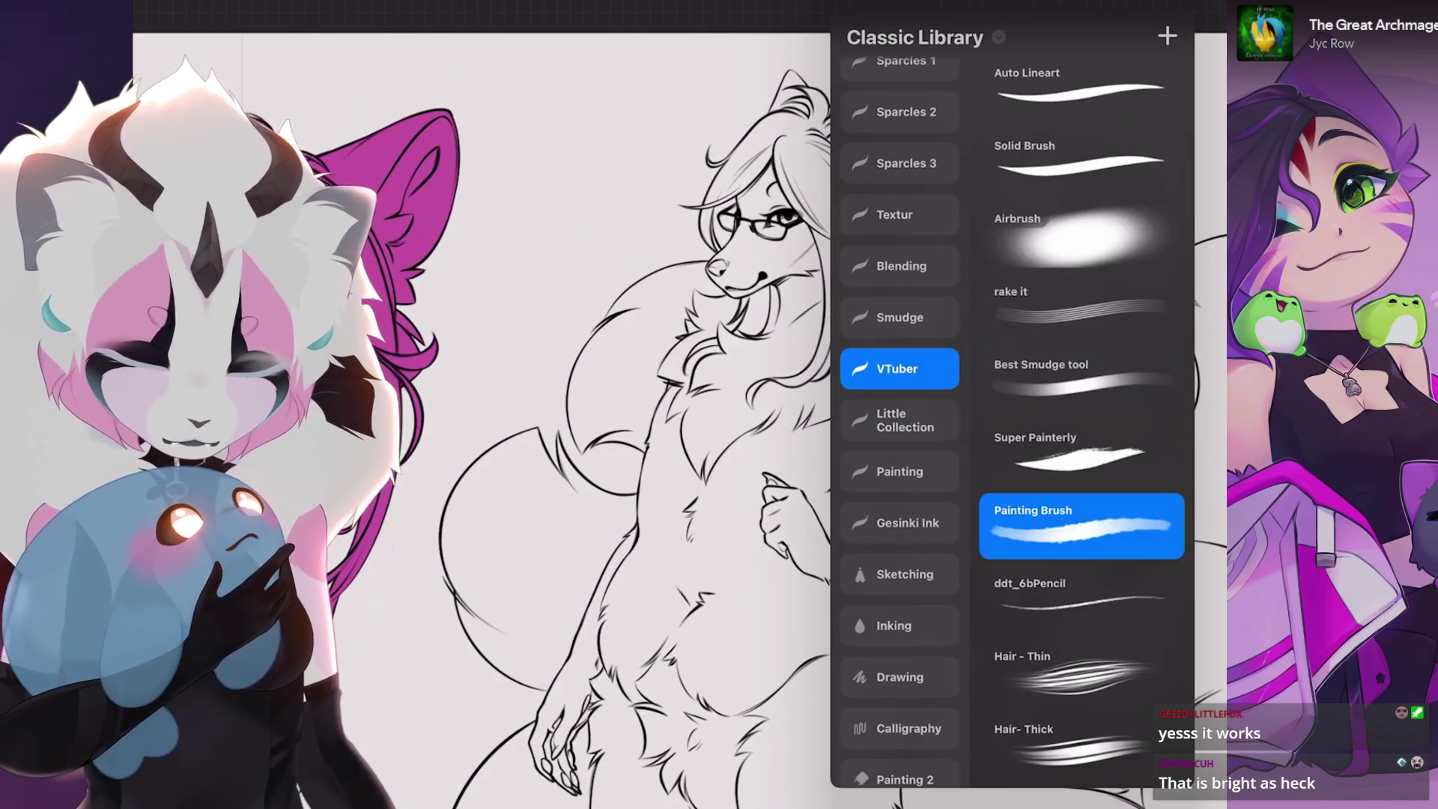
scroll(900, 450, up, 5)
scroll(900, 450, down, 5)
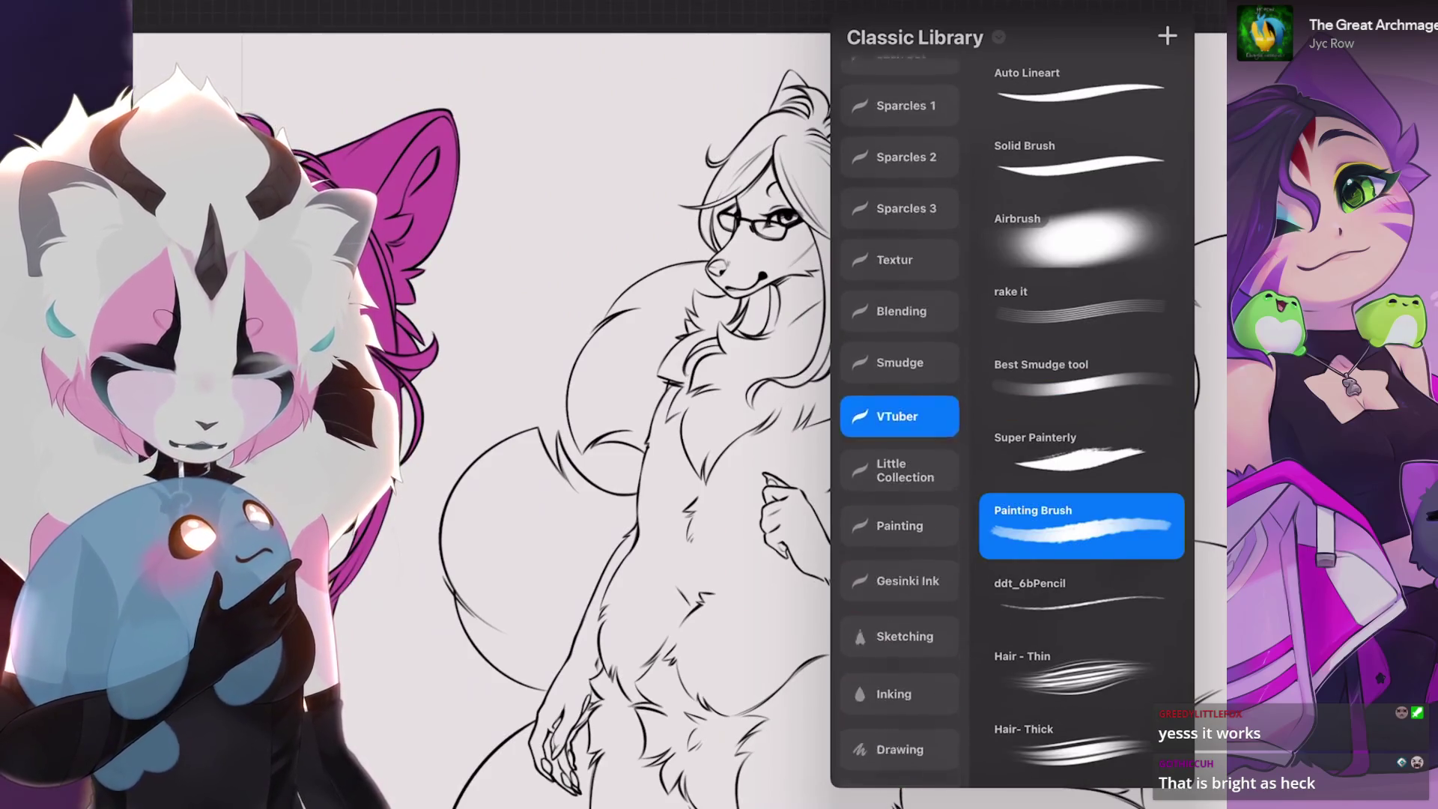
scroll(901, 450, down, 3)
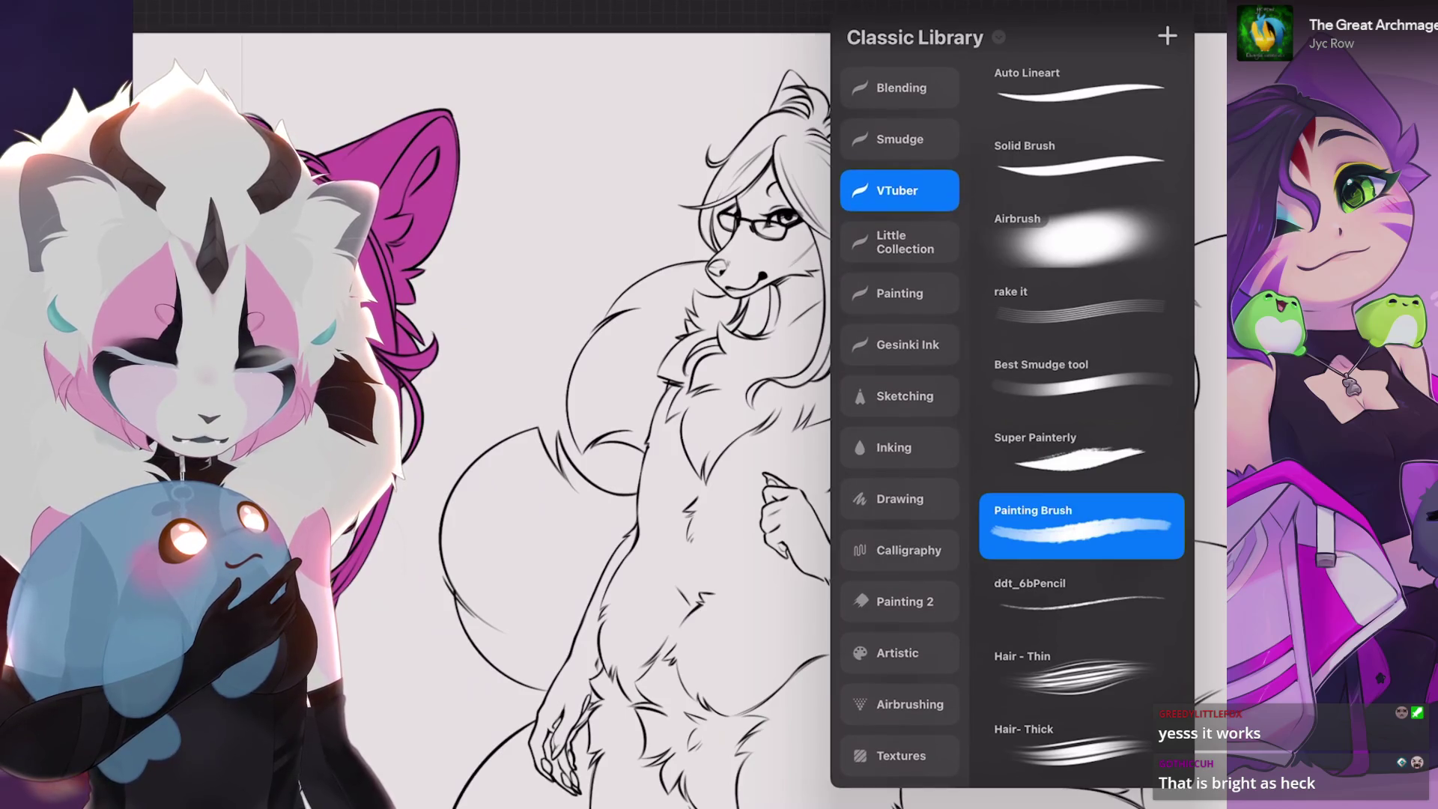
scroll(901, 451, down, 1)
click(895, 376)
click(905, 325)
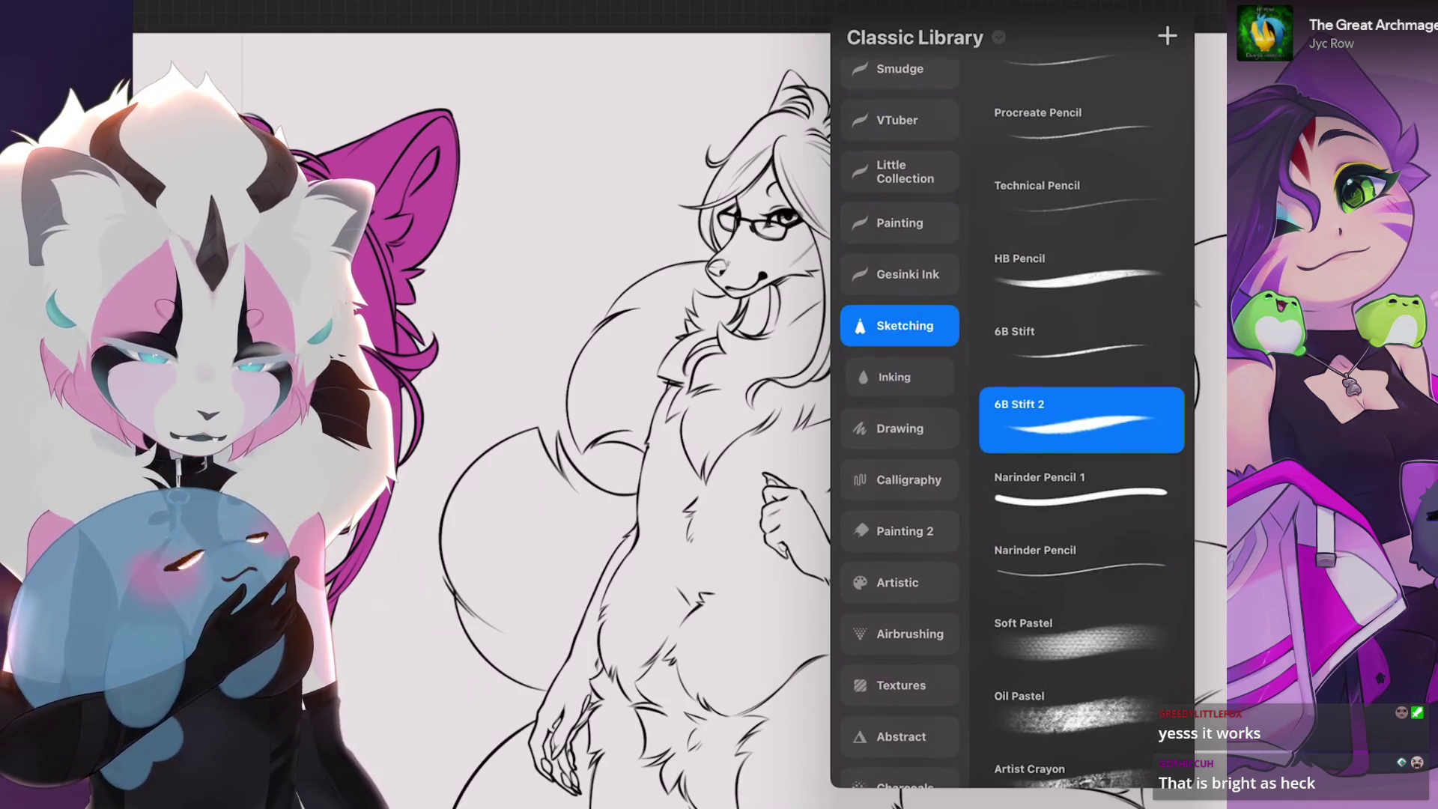
click(900, 377)
key(Escape)
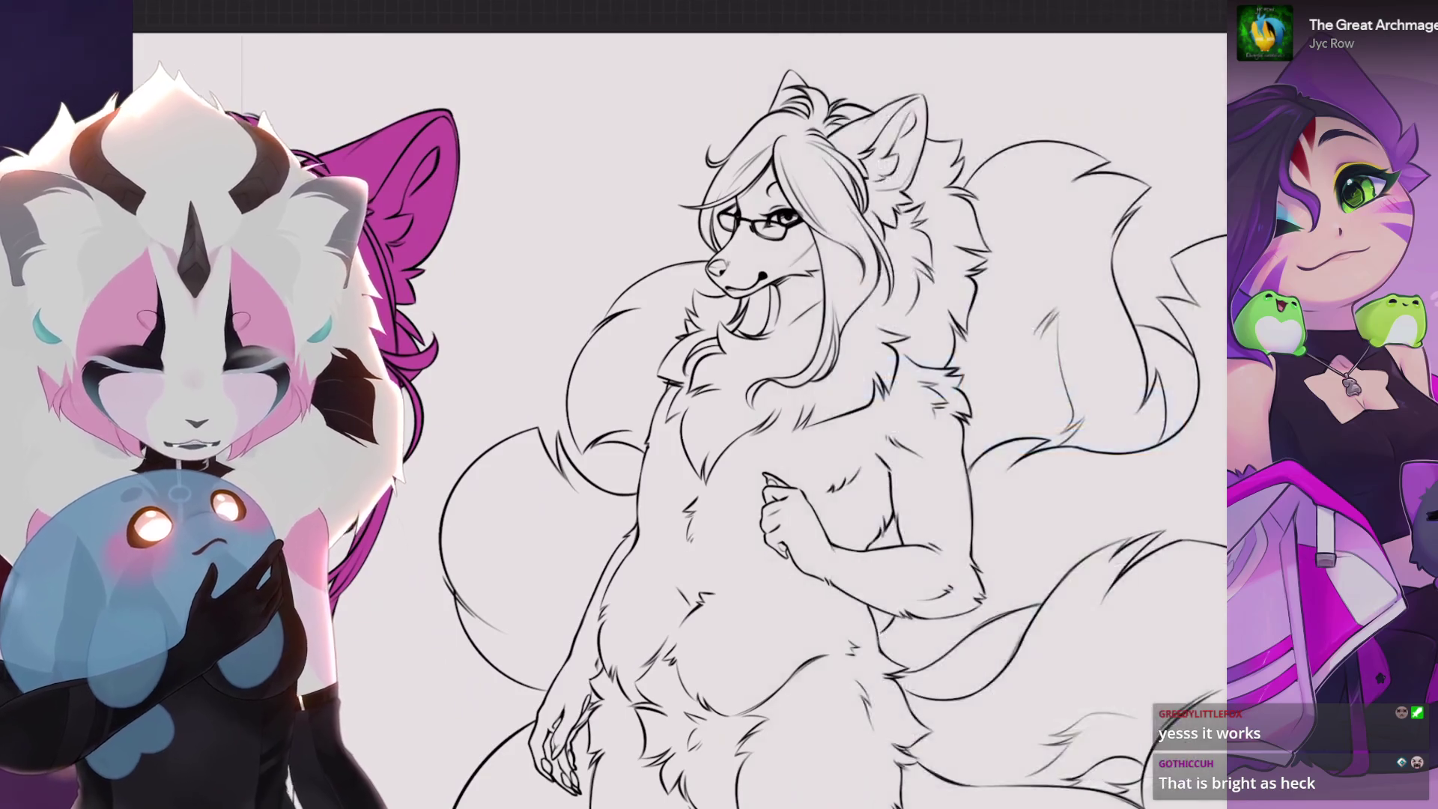
scroll(765, 281, up, 5)
scroll(764, 337, up, 5)
- Paint thin magenta strokes along the hair strands near the glasses, redrawing the long one thinner and longer
key(ctrl+z)
scroll(764, 405, down, 5)
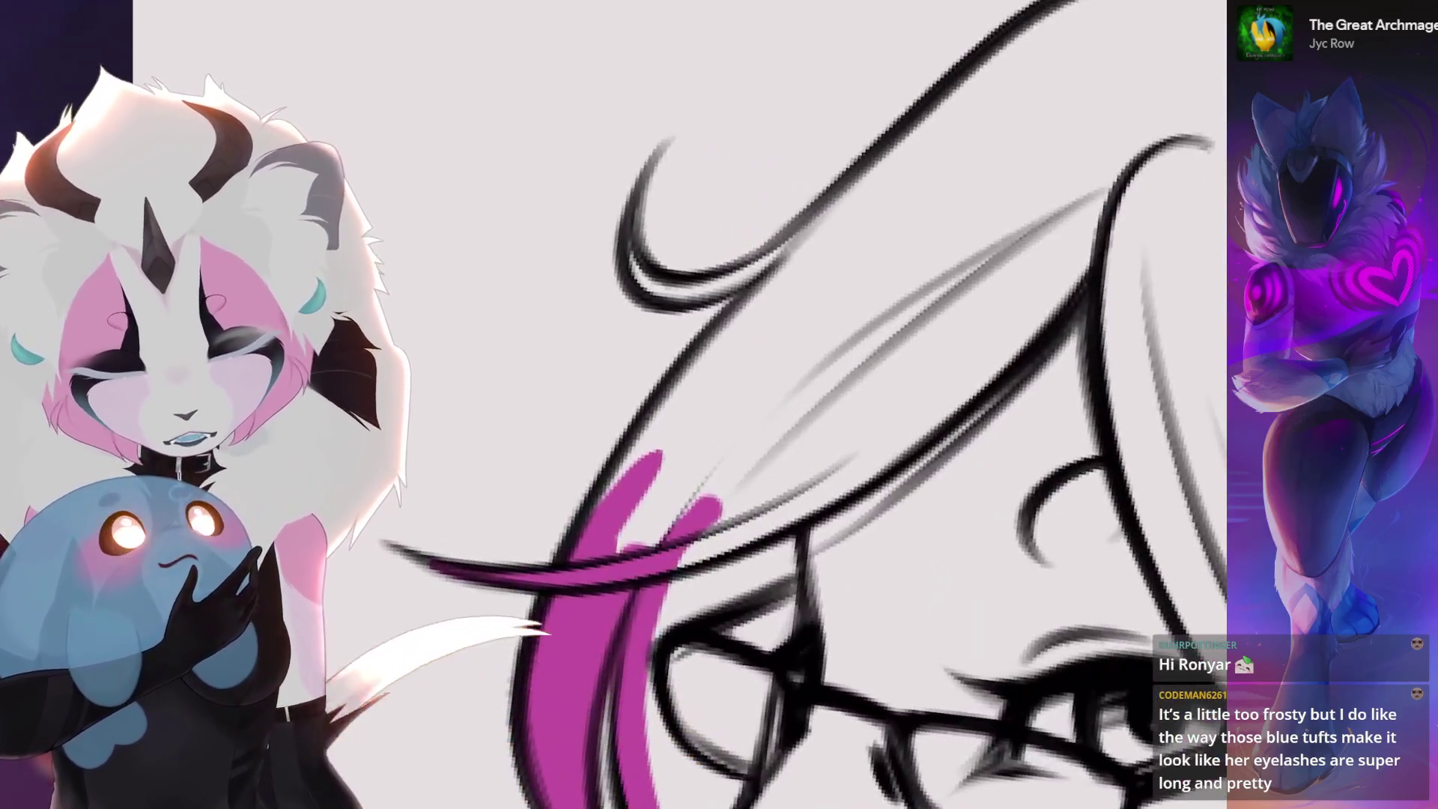
drag(629, 528, 821, 242)
key(ctrl+z)
drag(630, 528, 866, 225)
key(ctrl+z)
drag(629, 551, 888, 169)
scroll(730, 440, up, 5)
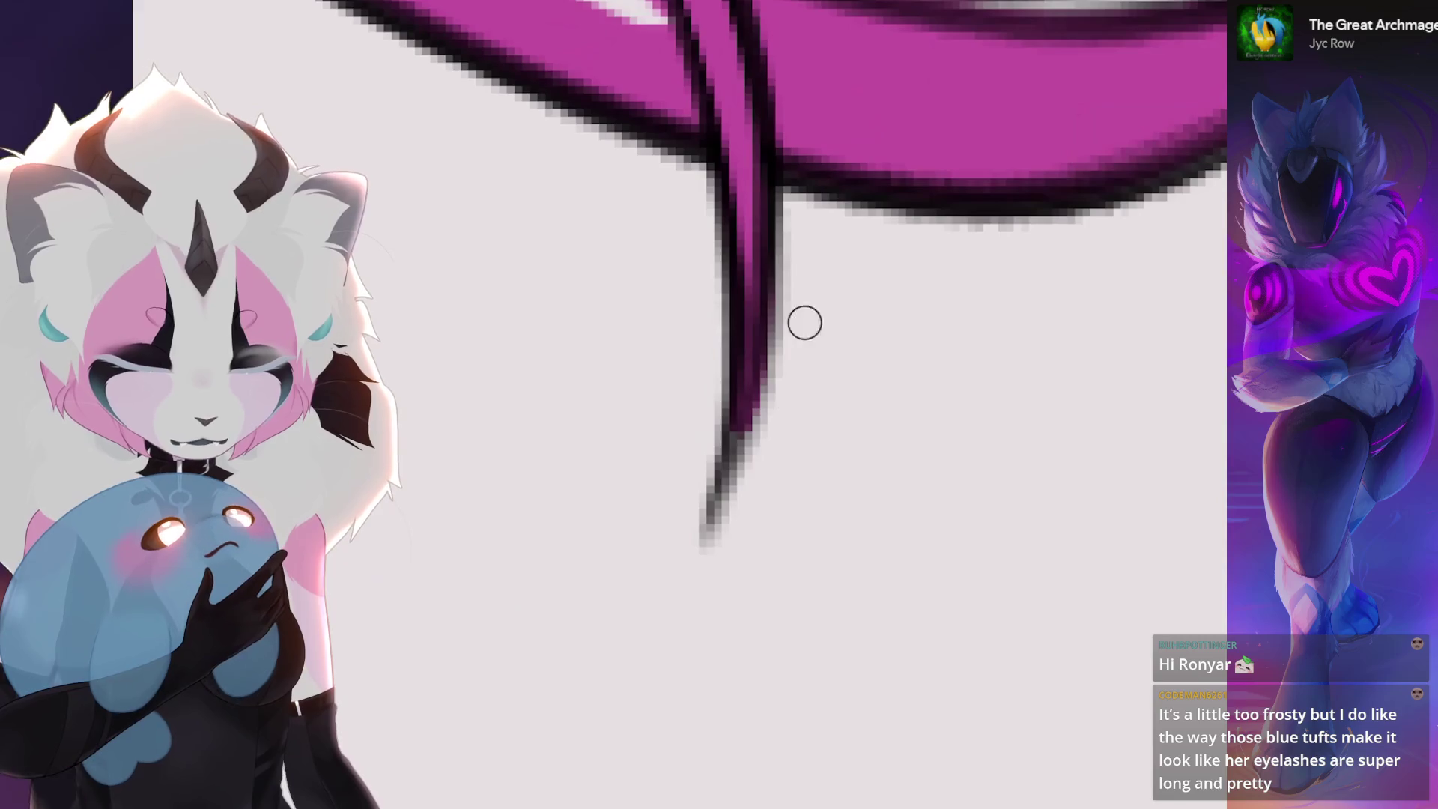
scroll(720, 405, down, 3)
scroll(719, 405, up, 2)
drag(613, 365, 820, 348)
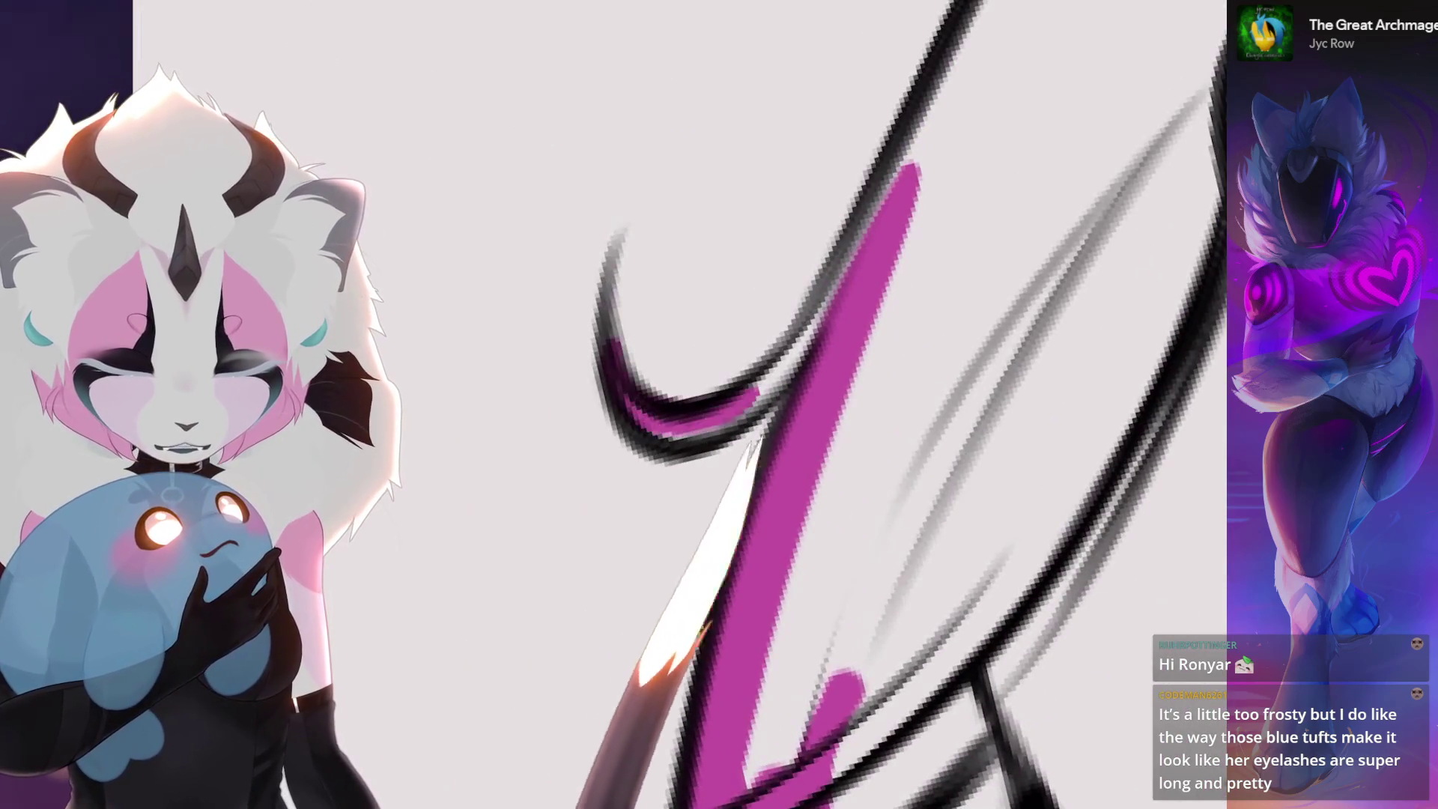
scroll(719, 405, down, 2)
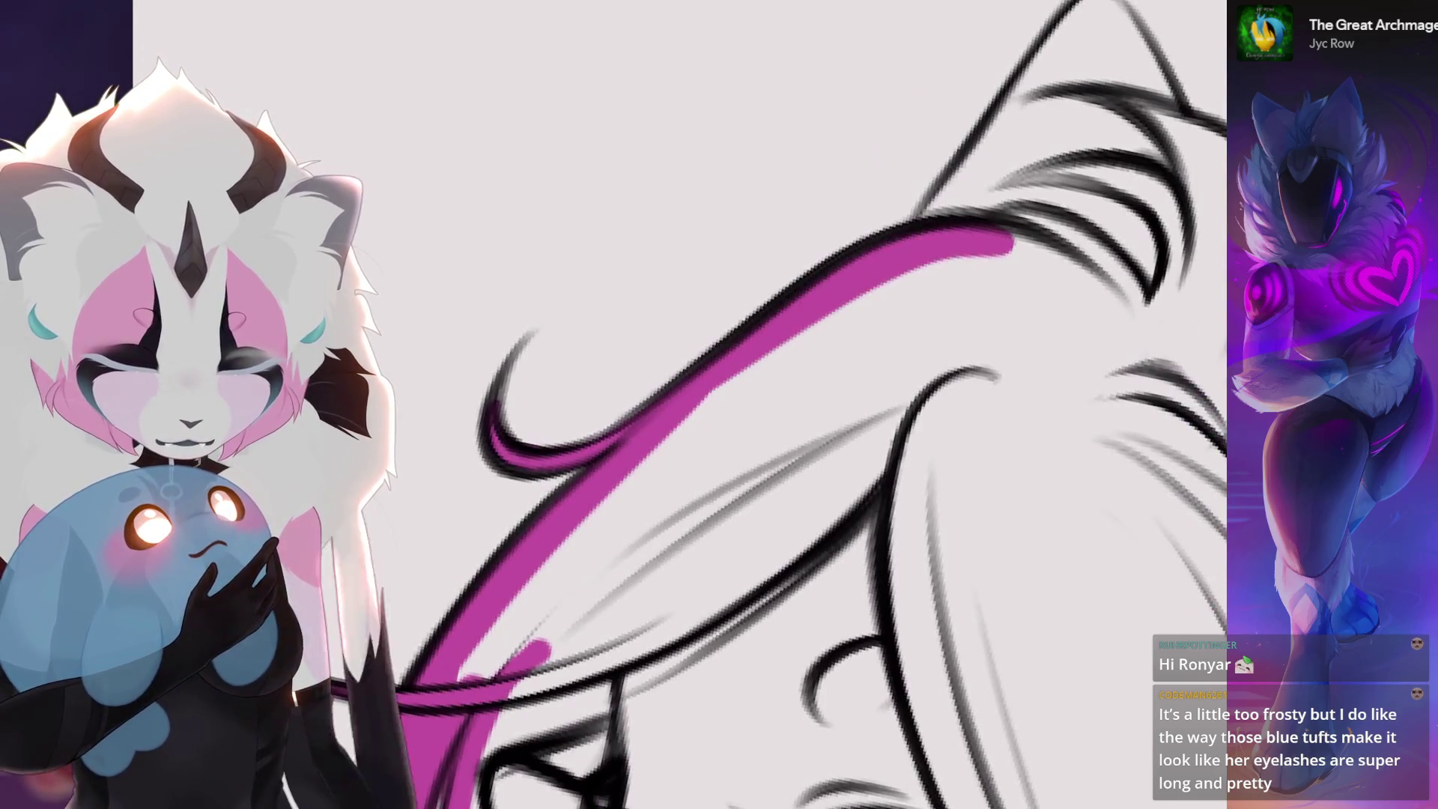
scroll(699, 385, down, 2)
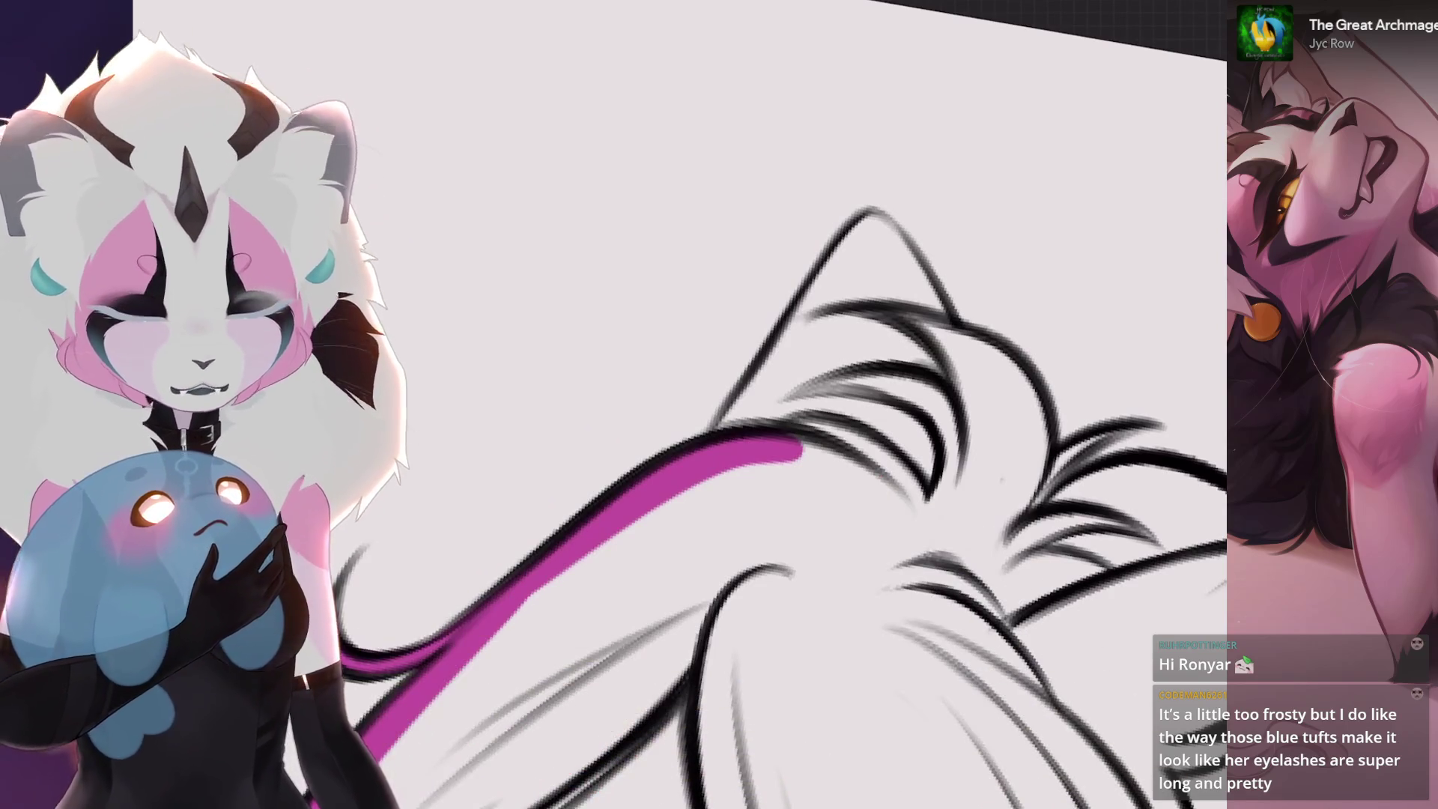
- Paint magenta along the ear line, a curved line, between two black lines, and up a long black line
key(ctrl+z)
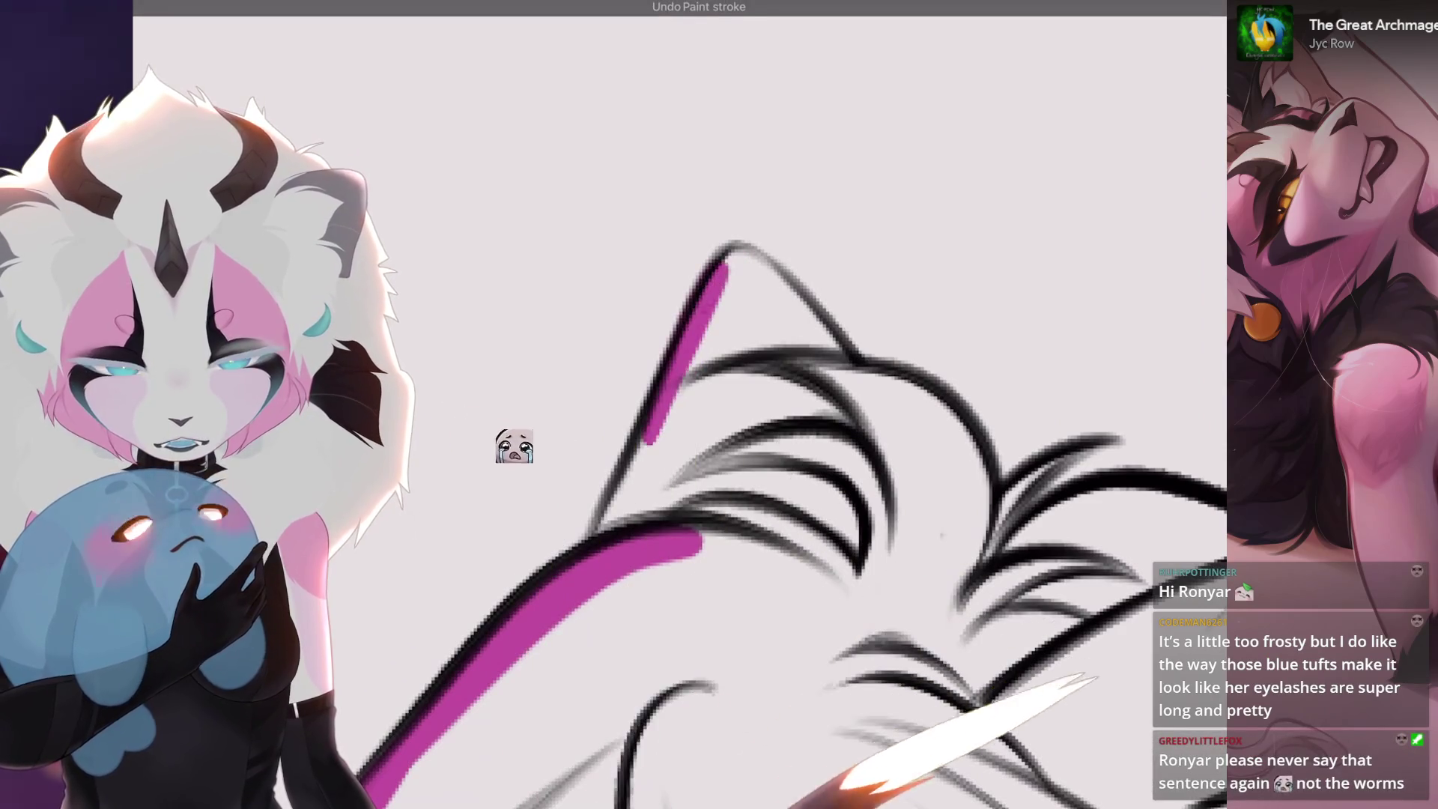
mouse_move(626, 588)
mouse_down()
mouse_move(684, 546)
mouse_move(735, 570)
mouse_up()
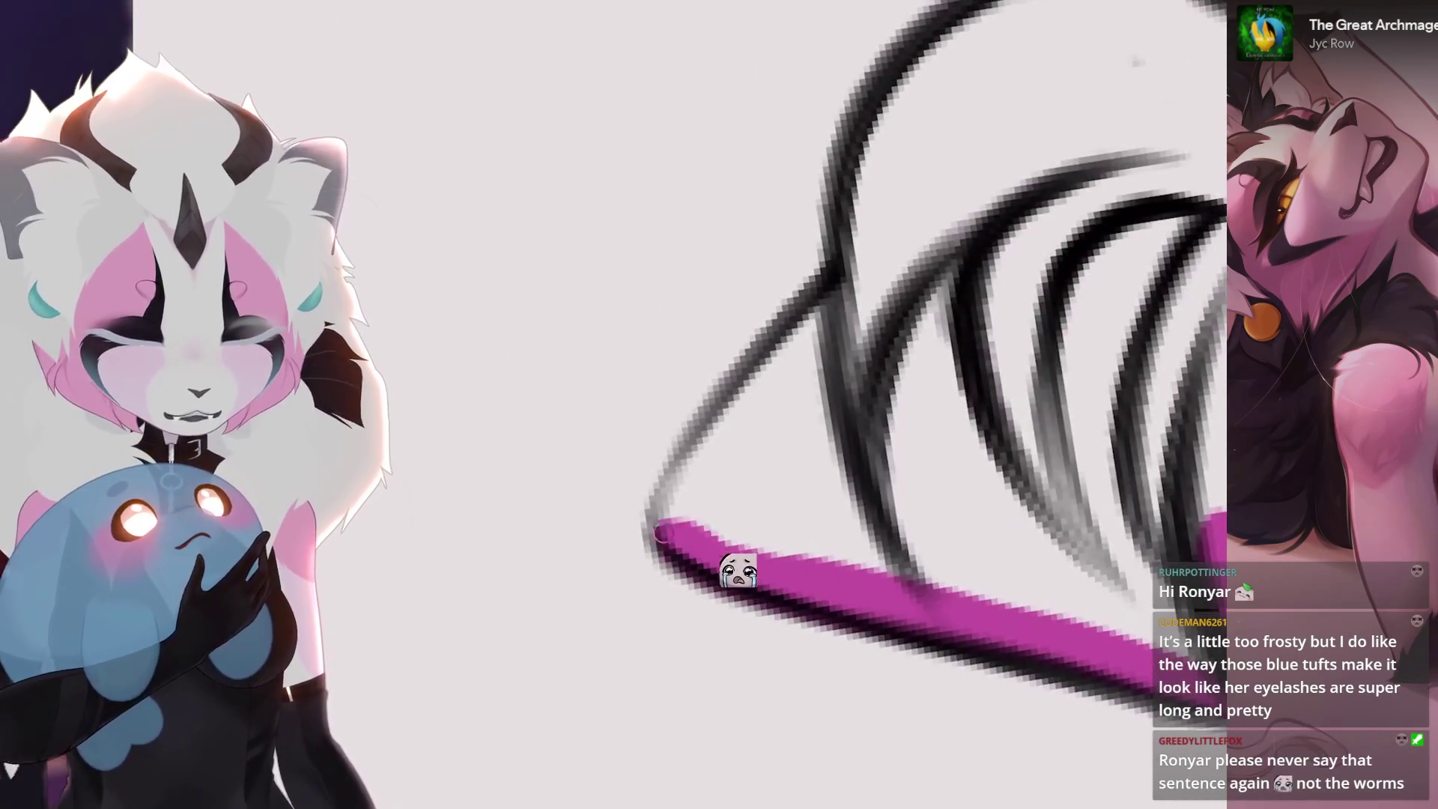
drag(663, 533, 911, 238)
drag(916, 671, 995, 700)
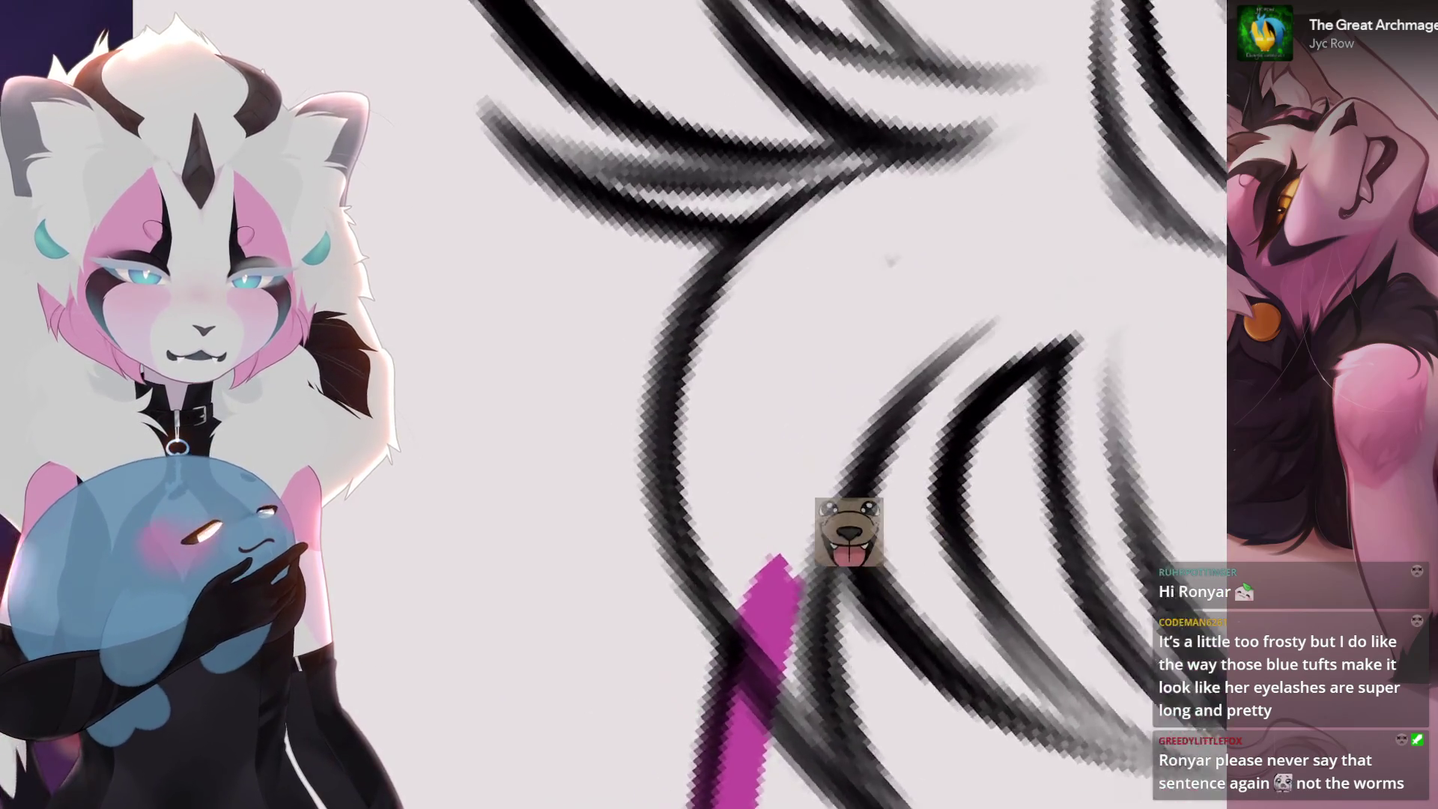
drag(865, 326, 747, 374)
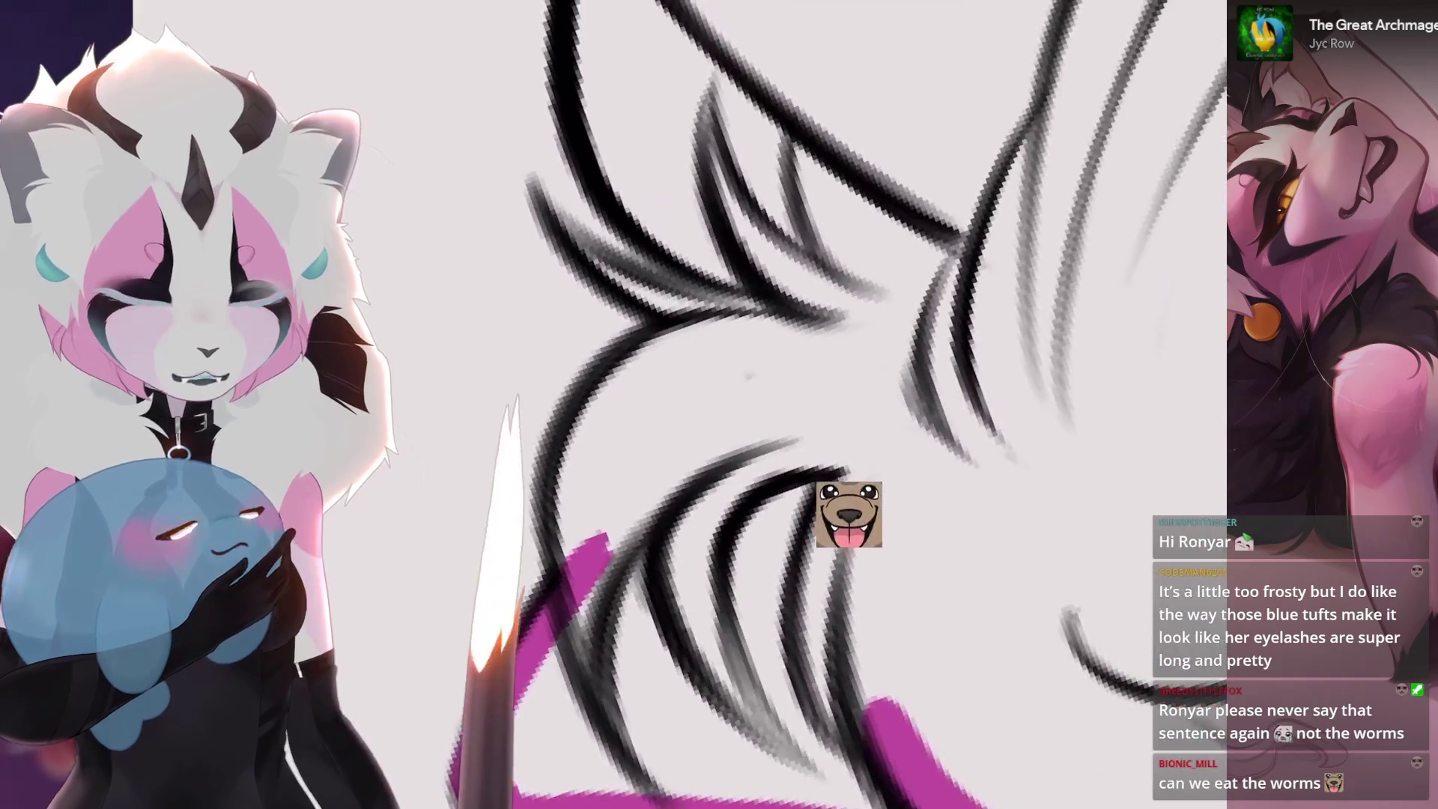
mouse_move(466, 786)
mouse_down()
mouse_move(781, 328)
mouse_move(720, 404)
mouse_up()
drag(647, 528, 688, 359)
drag(668, 595, 779, 370)
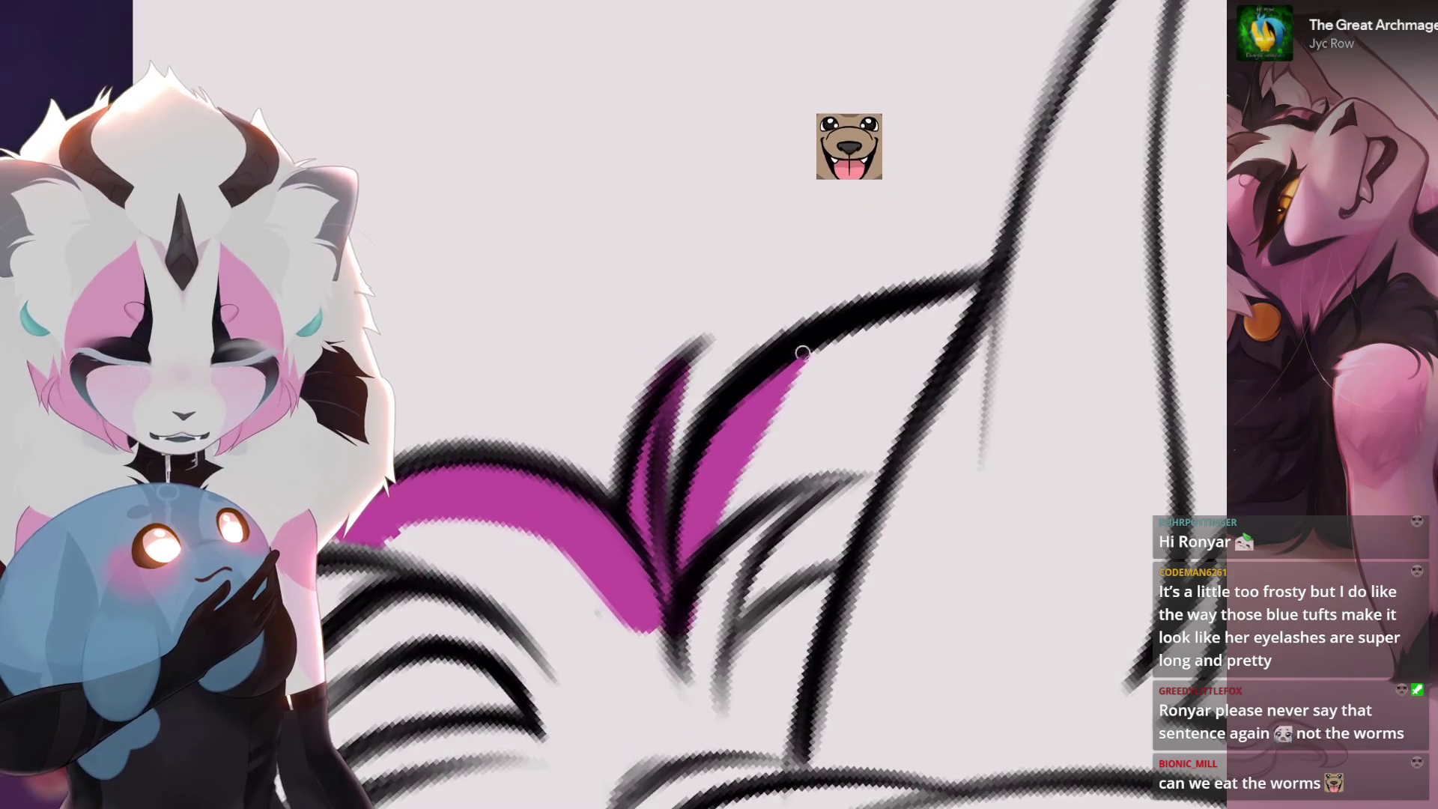
drag(983, 293, 922, 337)
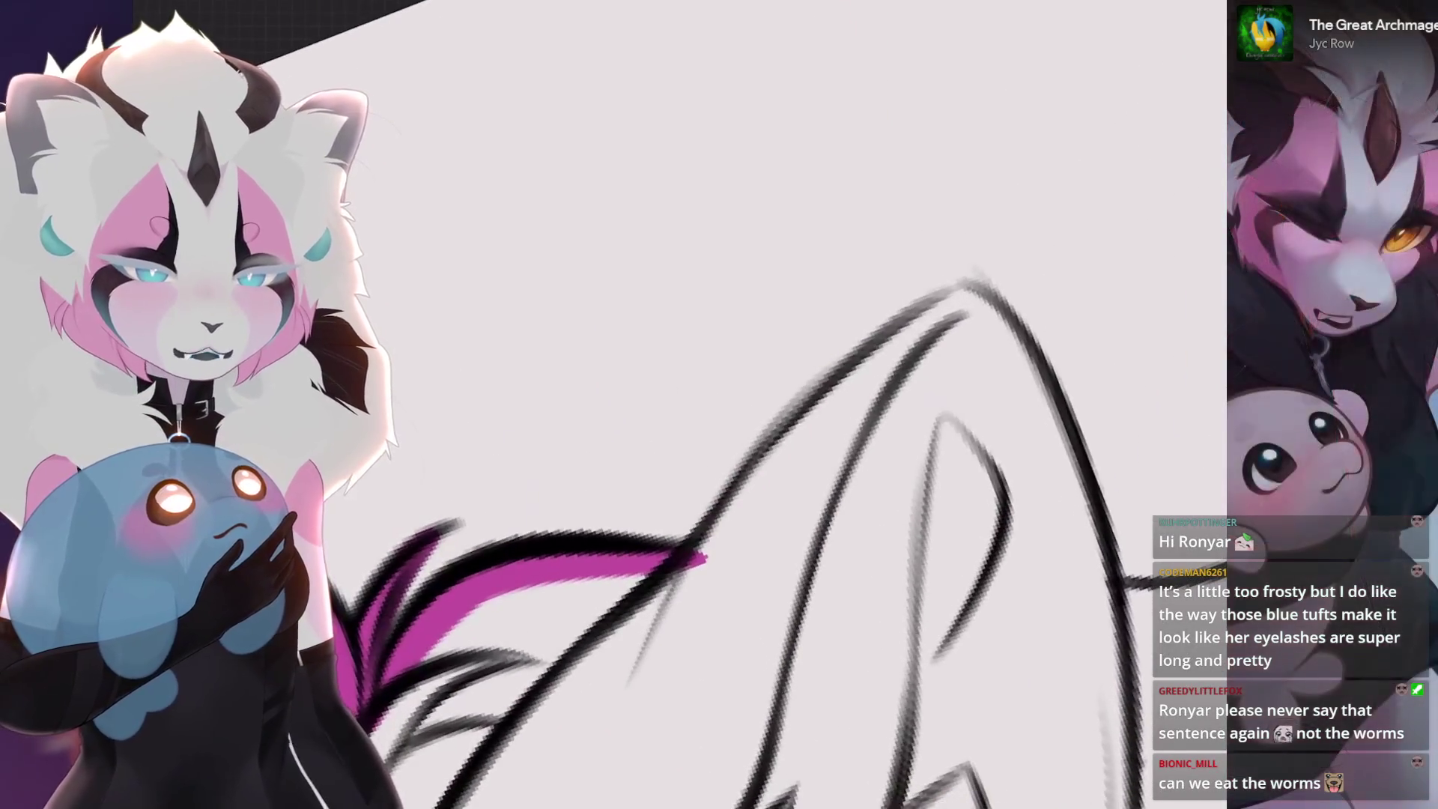
drag(680, 578, 838, 410)
mouse_move(691, 562)
mouse_down()
mouse_move(955, 314)
mouse_move(719, 456)
mouse_up()
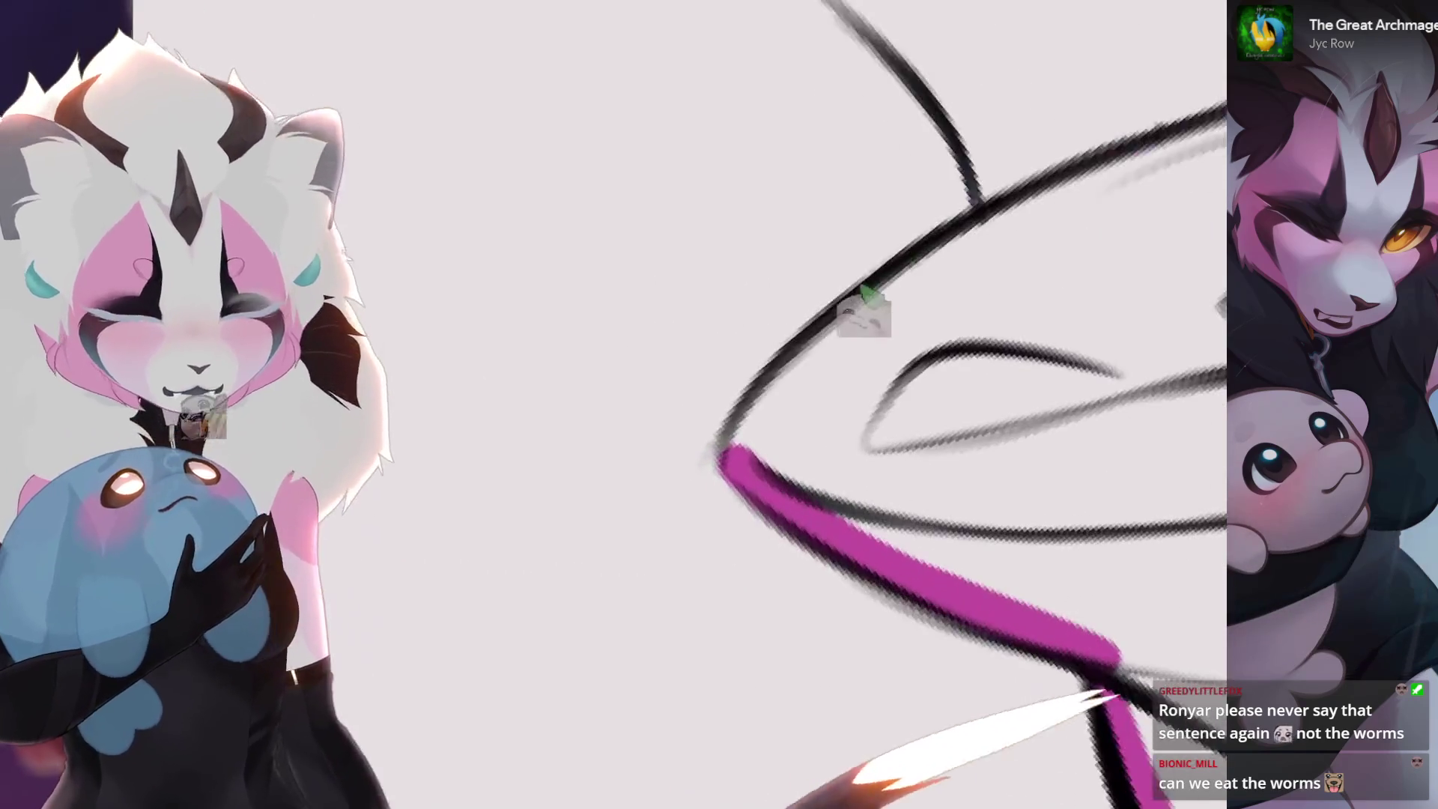
- Paint magenta over the lower line, the diagonal fur tufts, and along the tail's big outer arc
drag(899, 404, 720, 472)
mouse_move(786, 404)
mouse_down()
mouse_move(696, 495)
mouse_move(697, 461)
mouse_move(630, 495)
mouse_up()
drag(798, 518, 1057, 361)
key(ctrl+z)
drag(798, 517, 1057, 362)
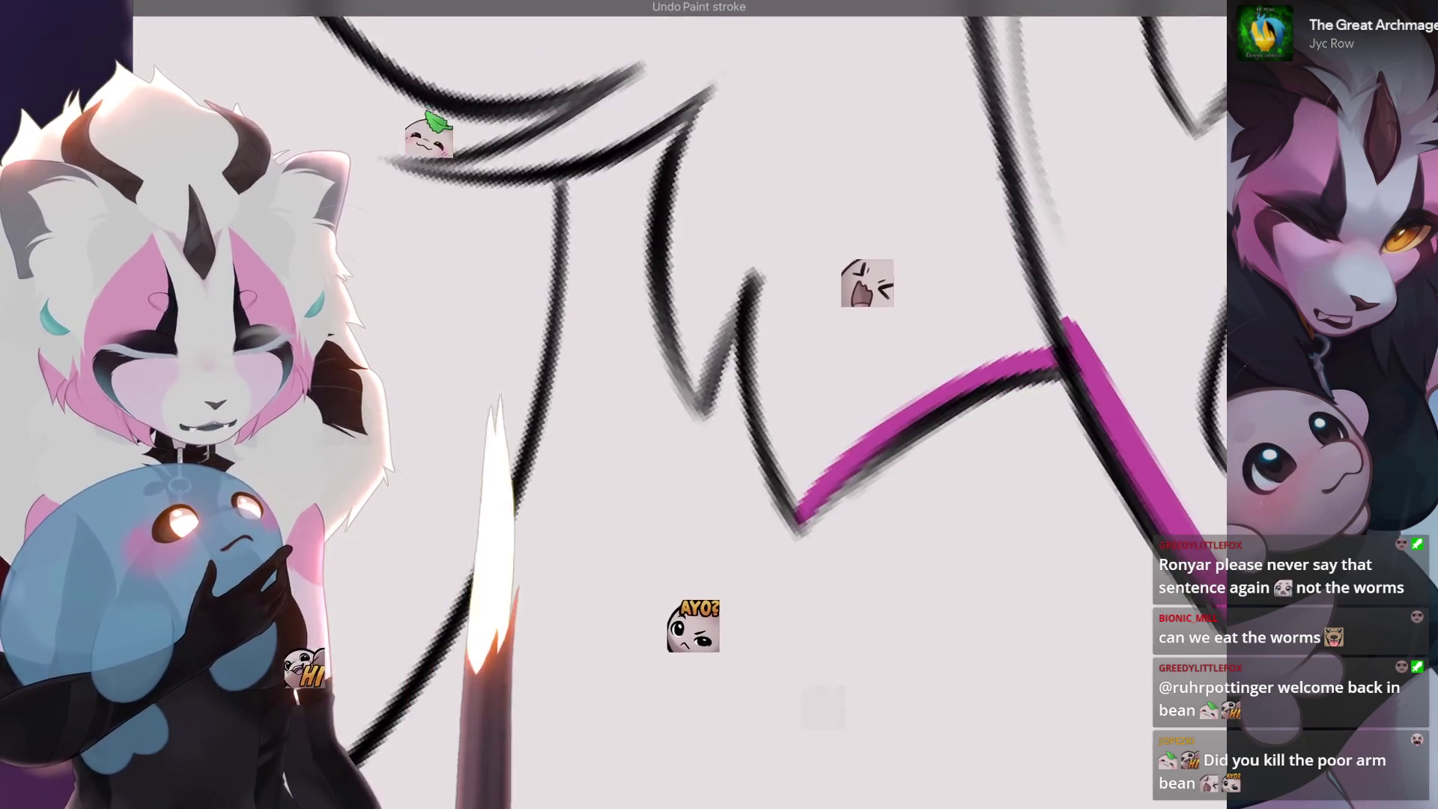
drag(720, 450, 674, 473)
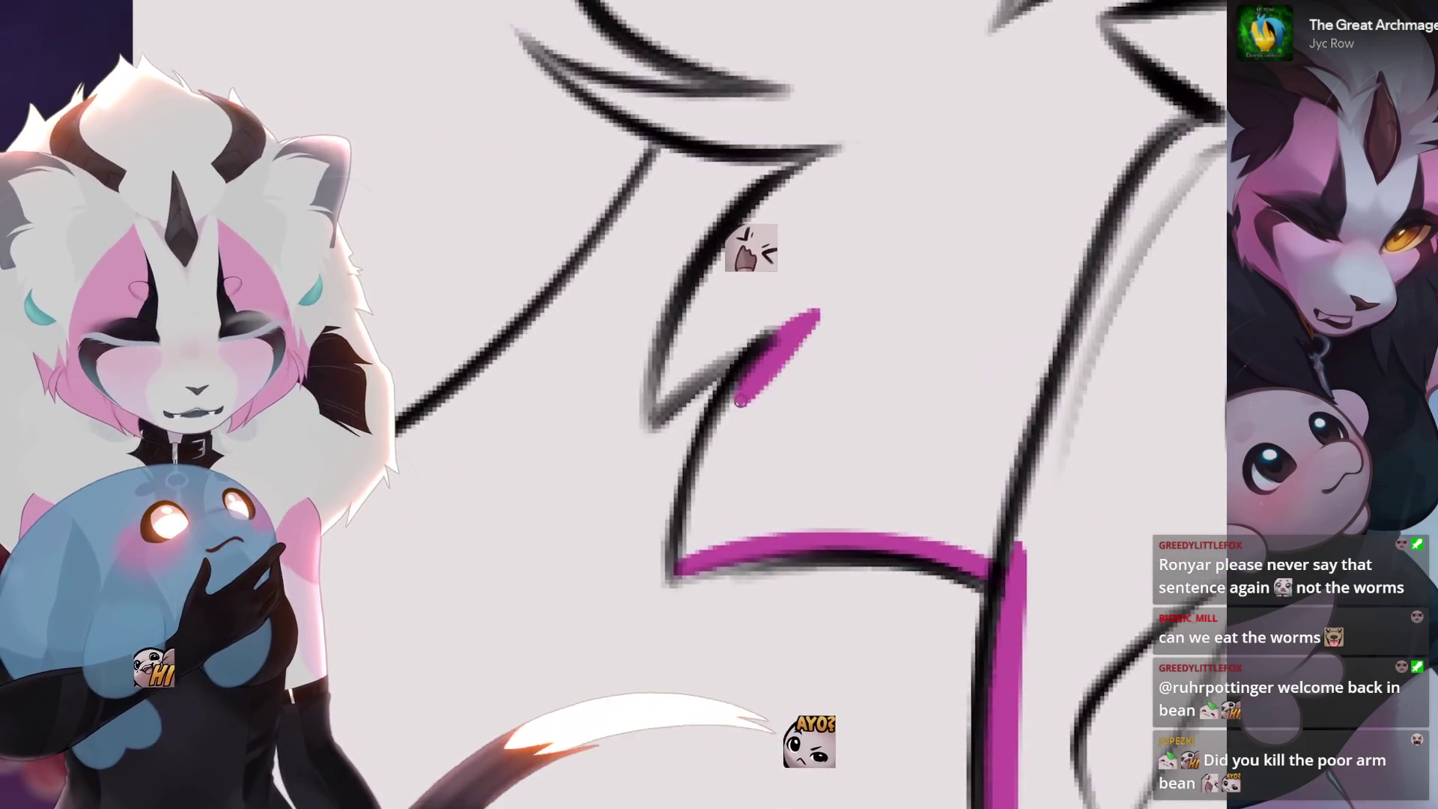
drag(677, 567, 773, 336)
drag(719, 512, 894, 343)
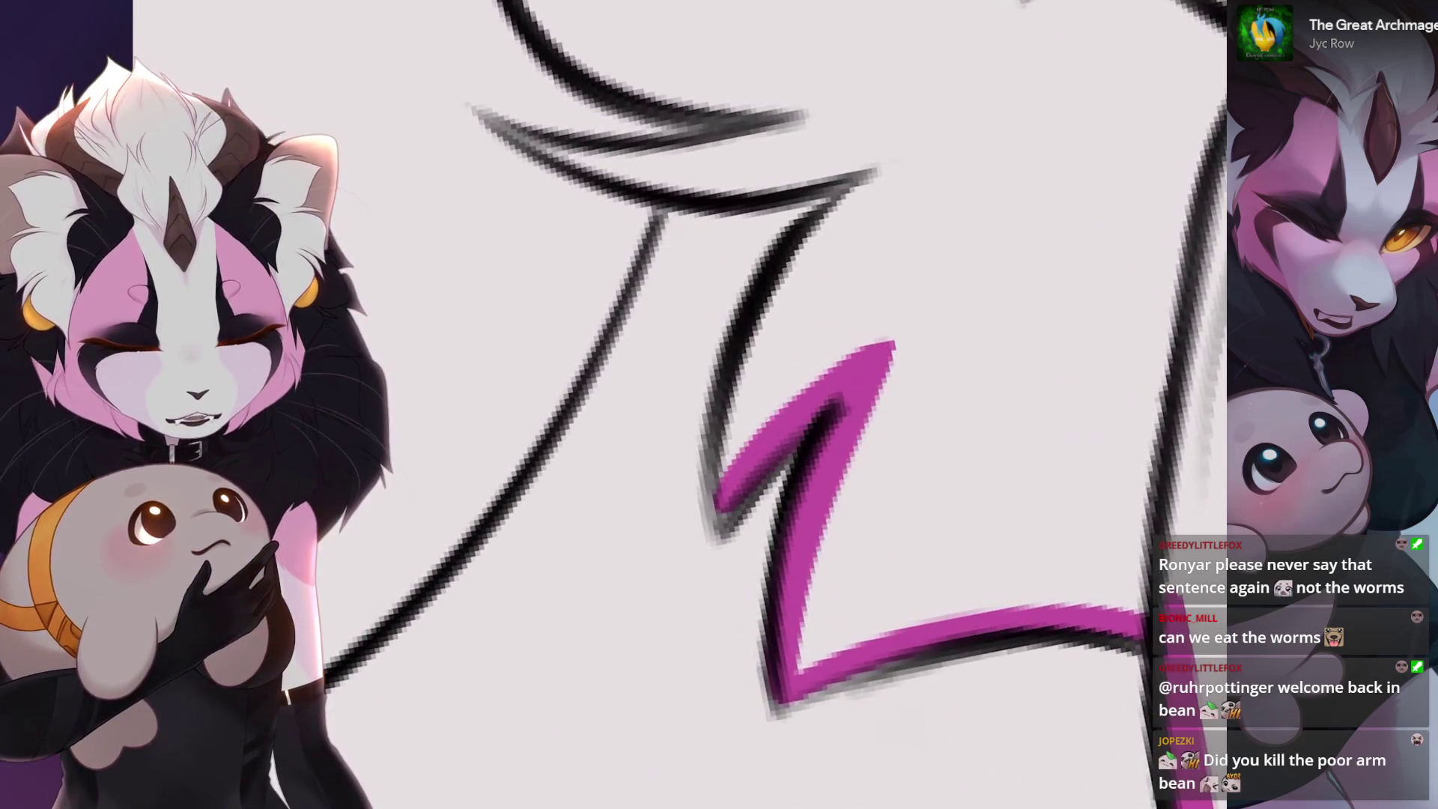
mouse_move(680, 568)
mouse_down()
mouse_move(877, 309)
mouse_move(759, 630)
mouse_move(665, 438)
mouse_move(742, 720)
mouse_up()
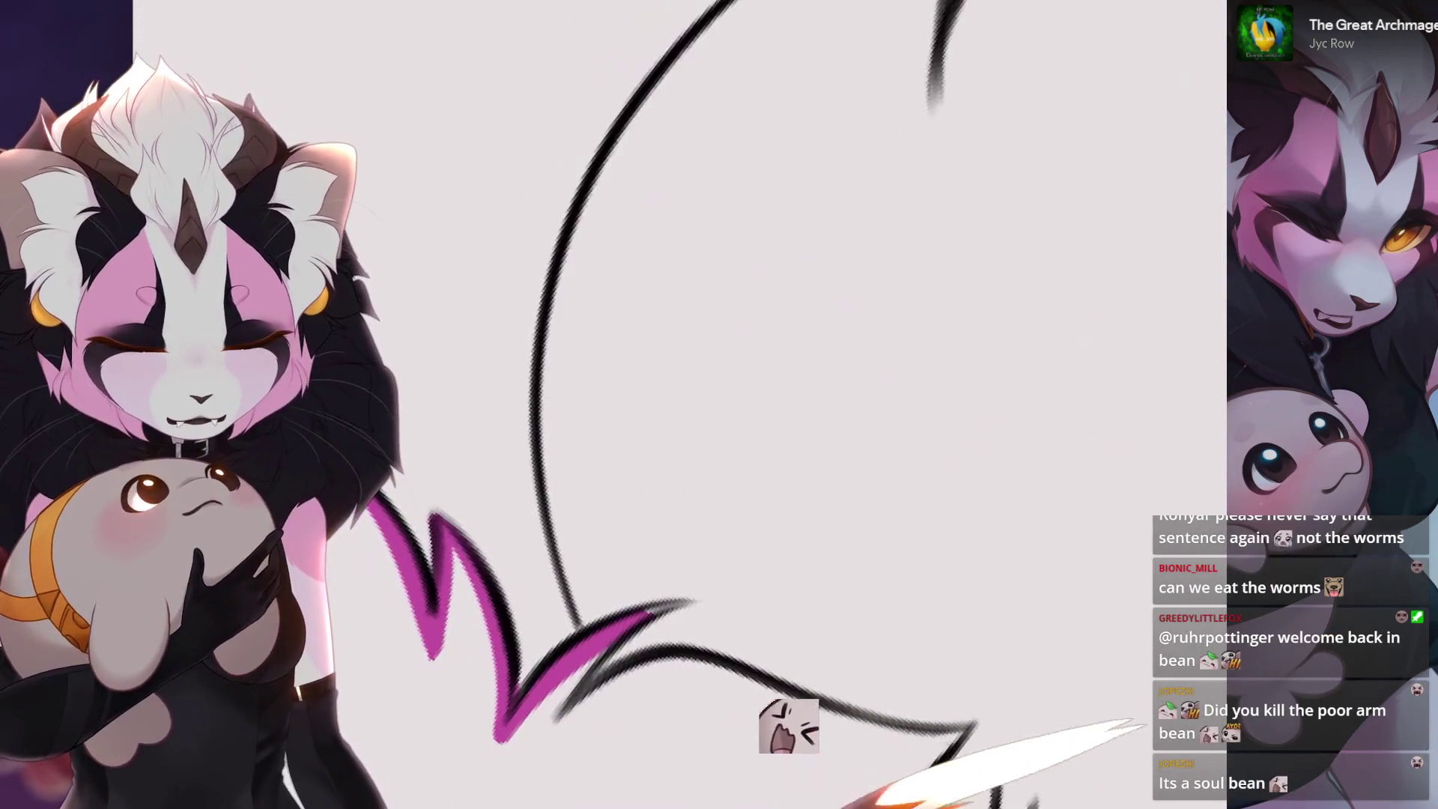
mouse_move(1129, 185)
mouse_down()
mouse_move(854, 281)
mouse_move(630, 735)
mouse_up()
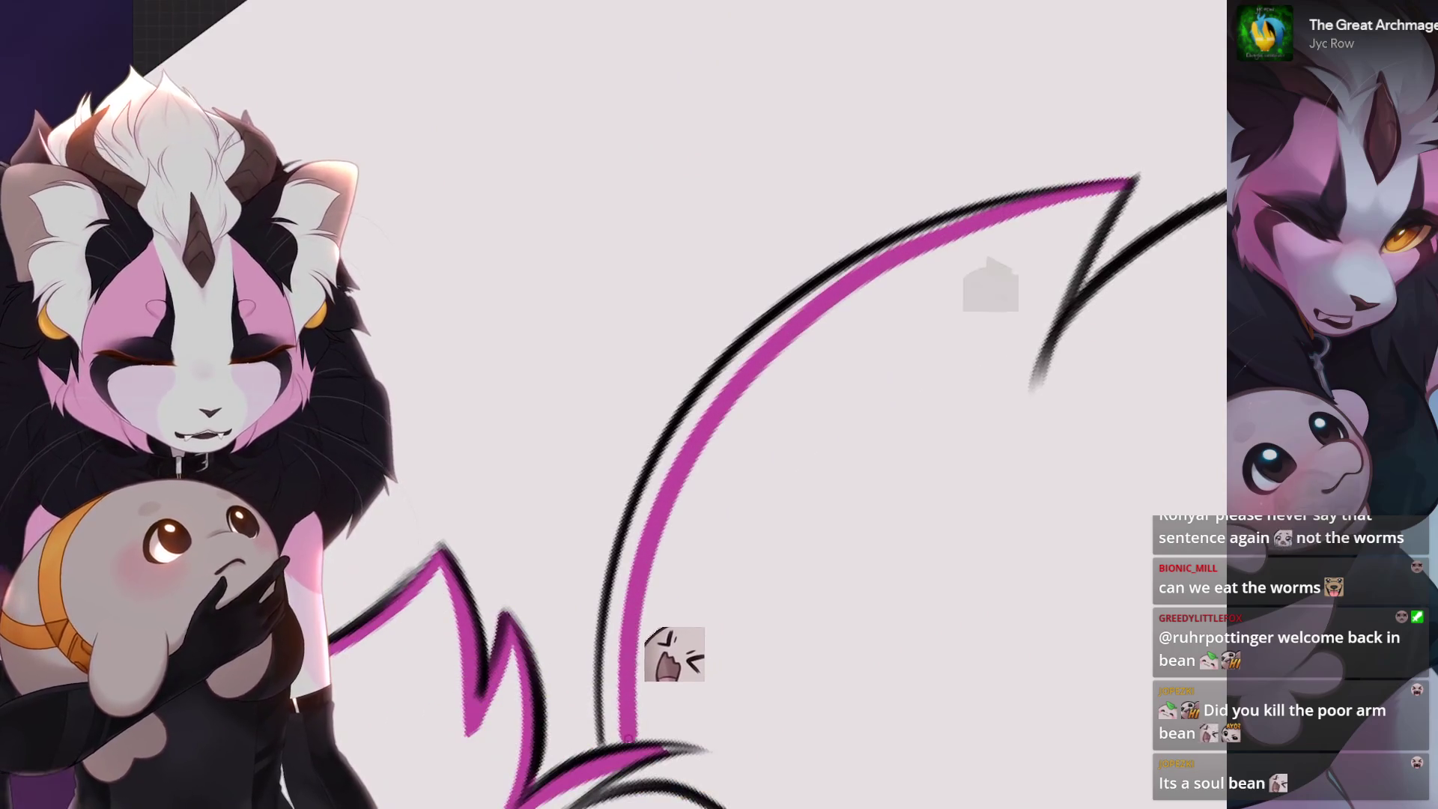
- Redraw the arc stroke snug to the line, then paint magenta down from the tail's pointed tip
drag(1130, 185, 607, 742)
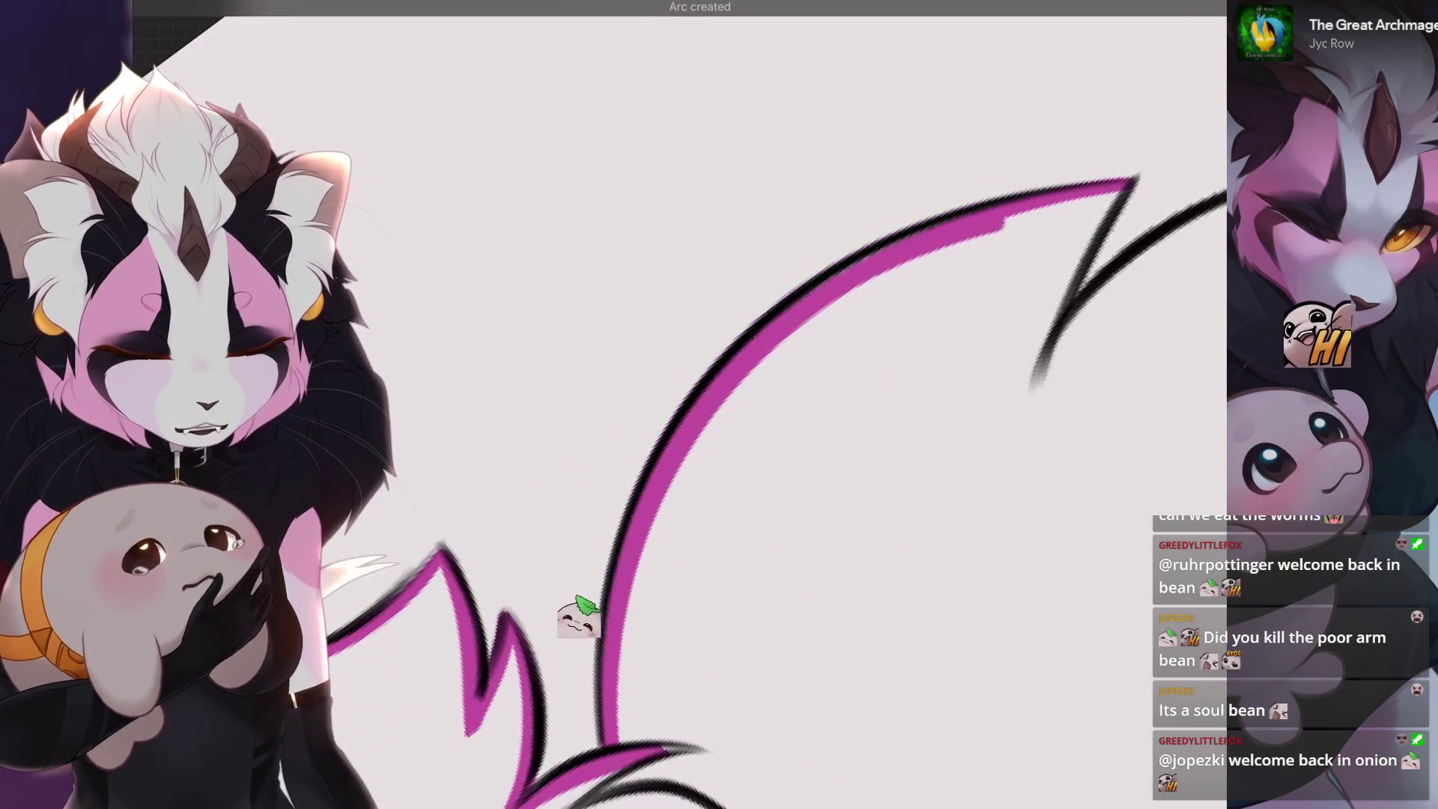
drag(539, 719, 399, 630)
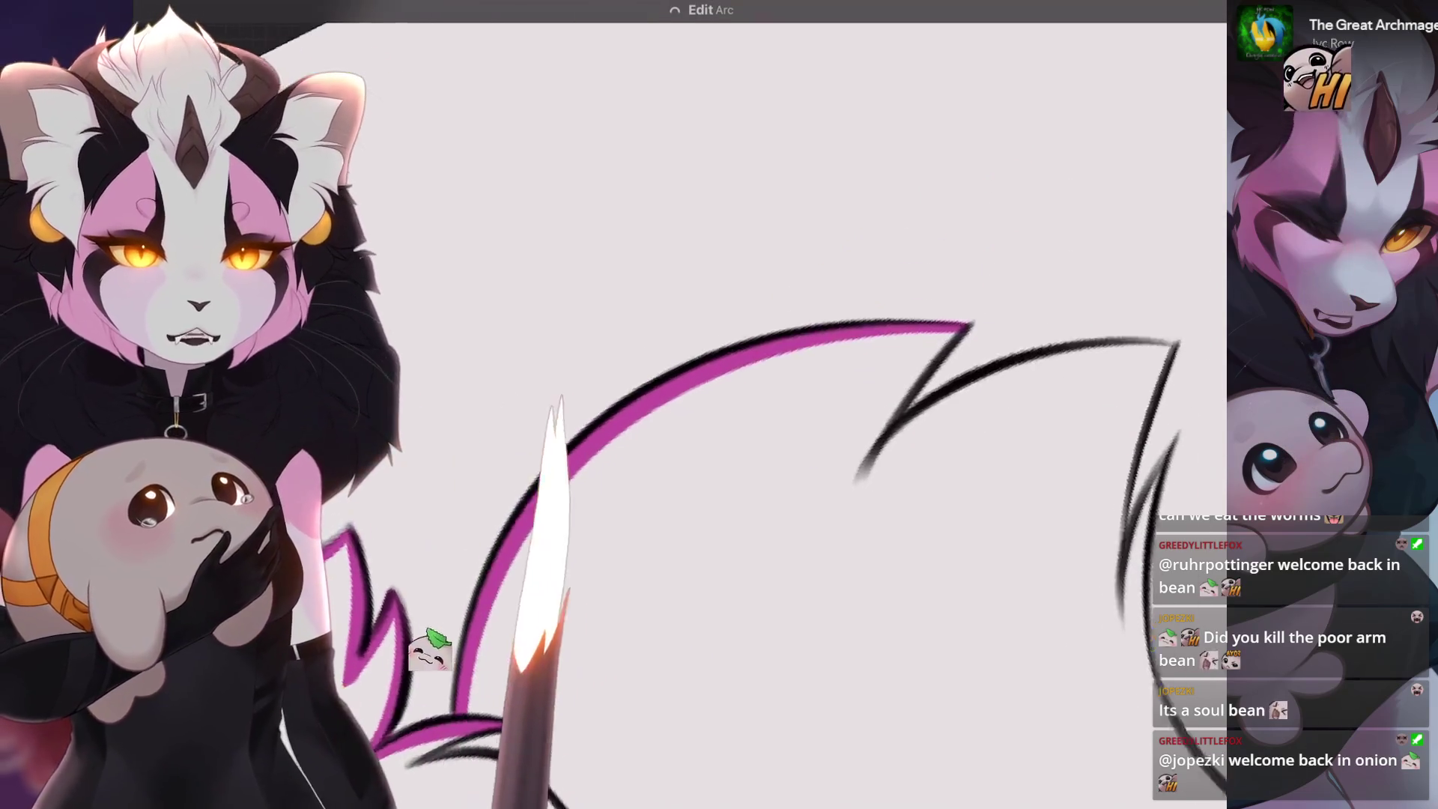
scroll(787, 450, down, 2)
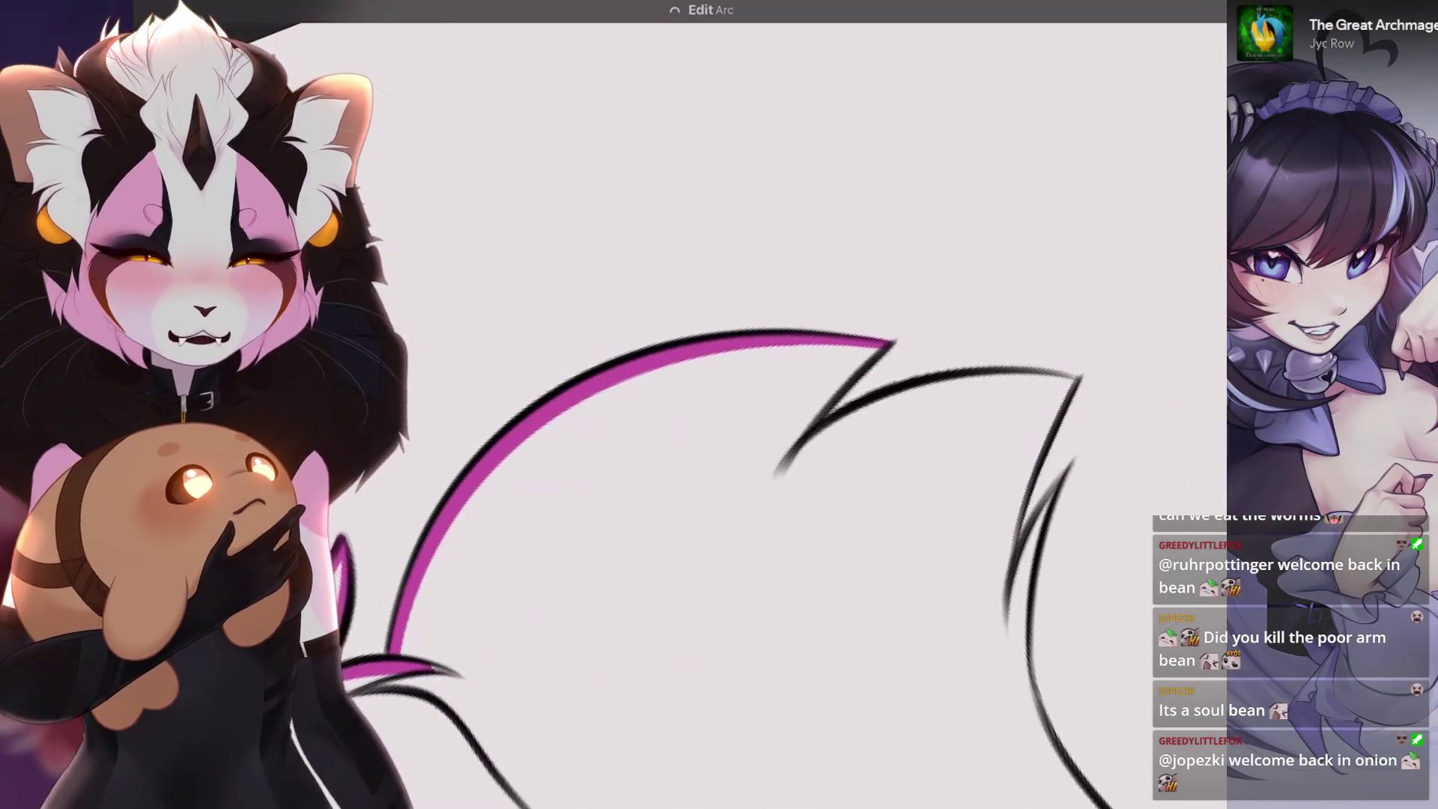
drag(605, 421, 551, 405)
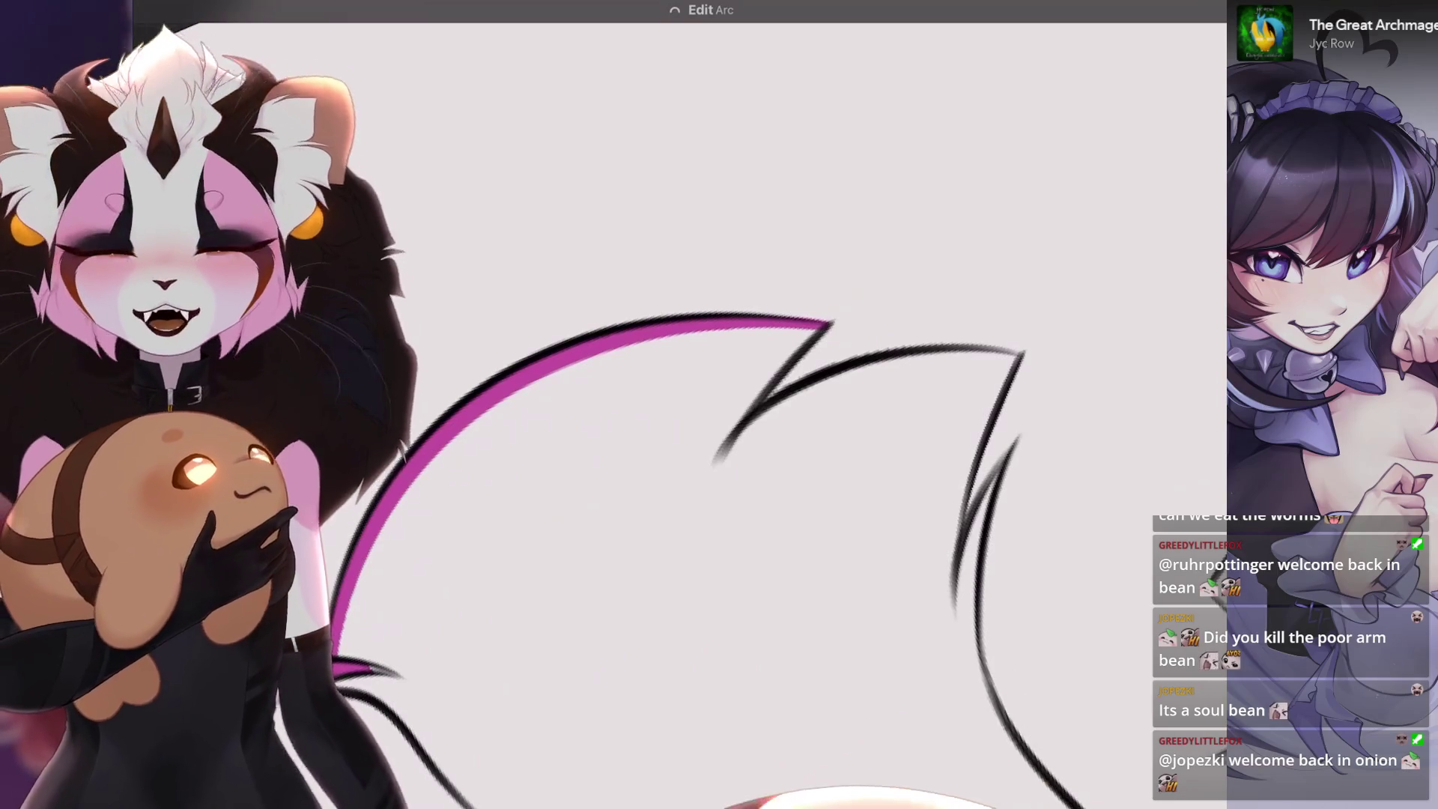
scroll(786, 449, up, 2)
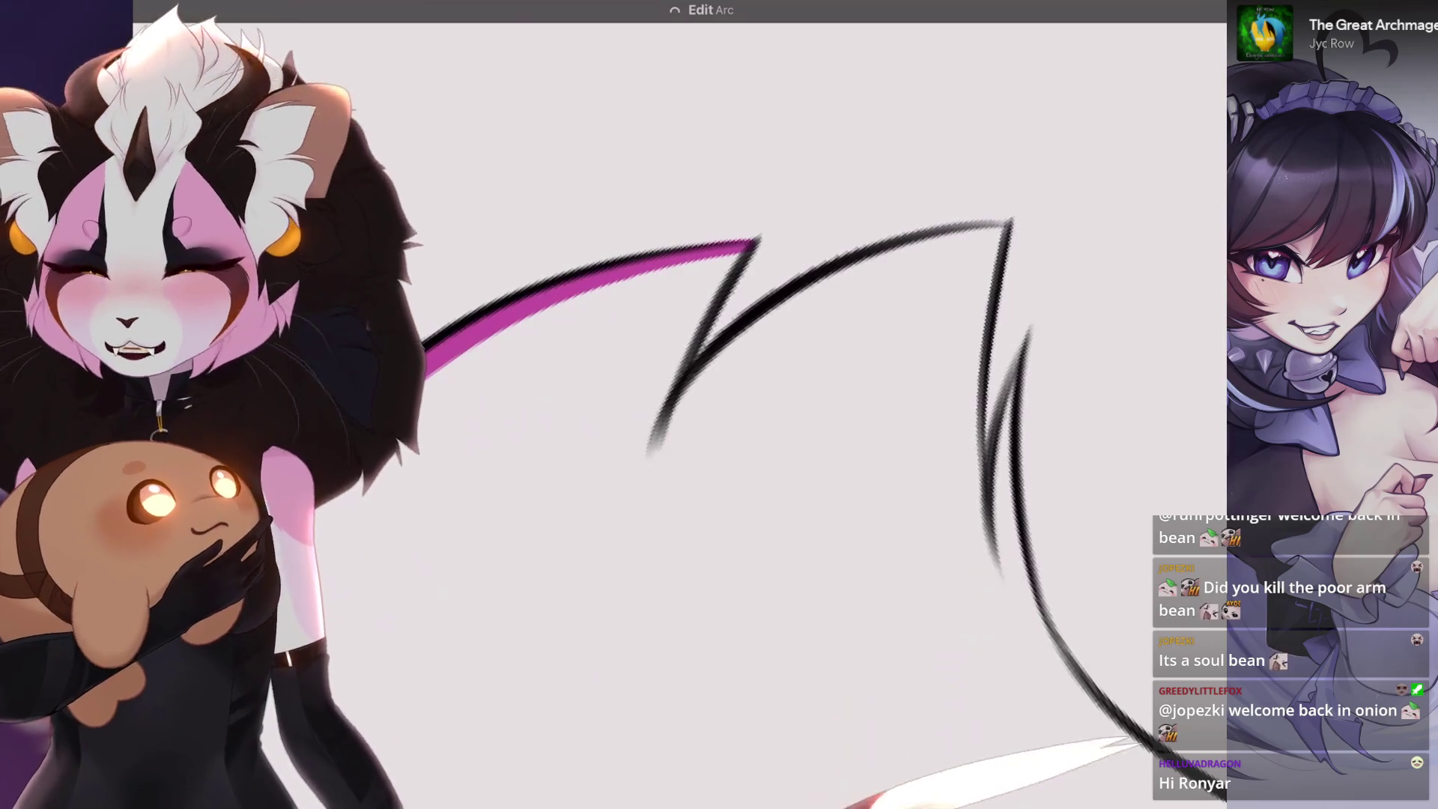
mouse_move(612, 224)
mouse_down()
mouse_move(601, 481)
mouse_move(767, 191)
mouse_up()
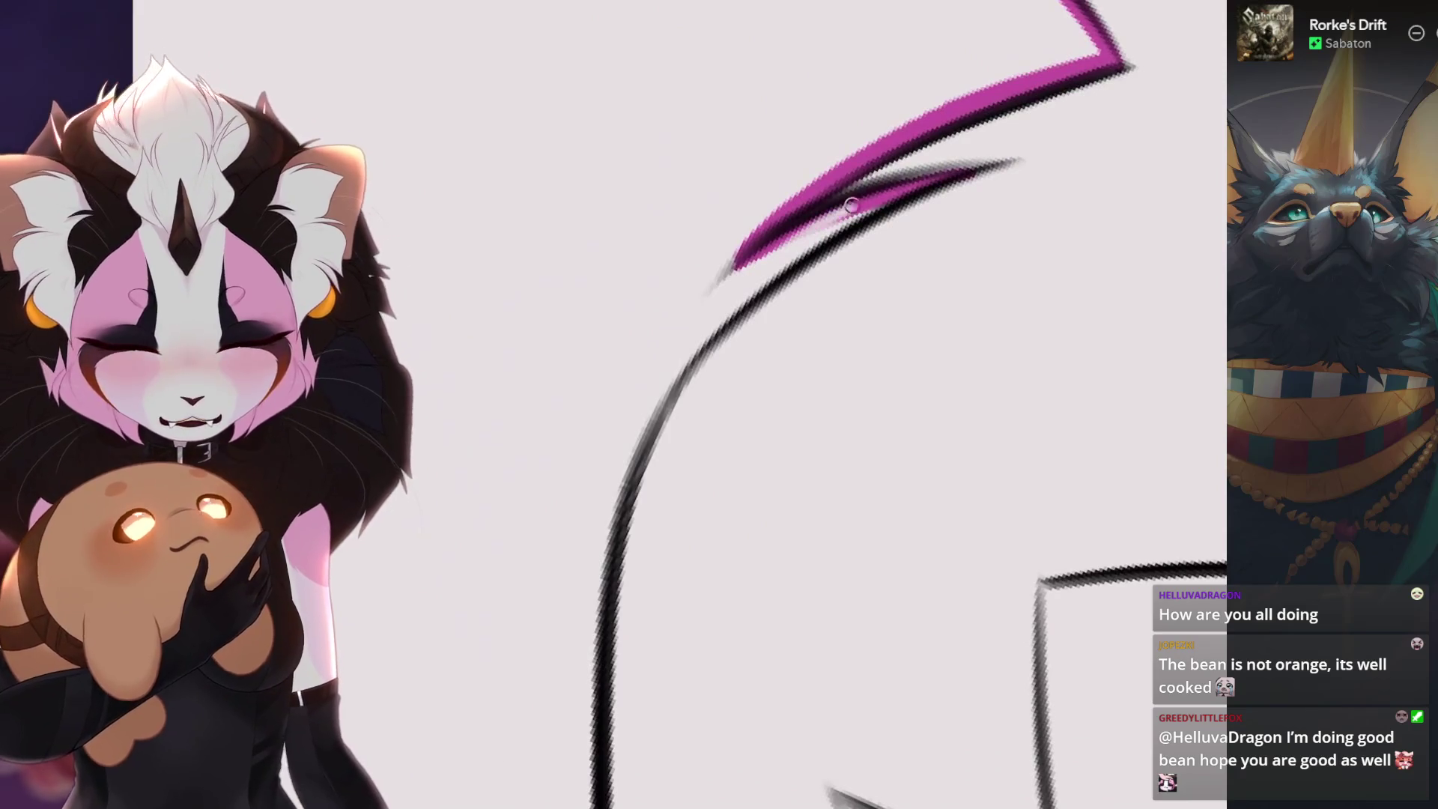
- Trace magenta along the black tail curve, undoing and redrawing the strokes that strayed
drag(649, 424, 737, 263)
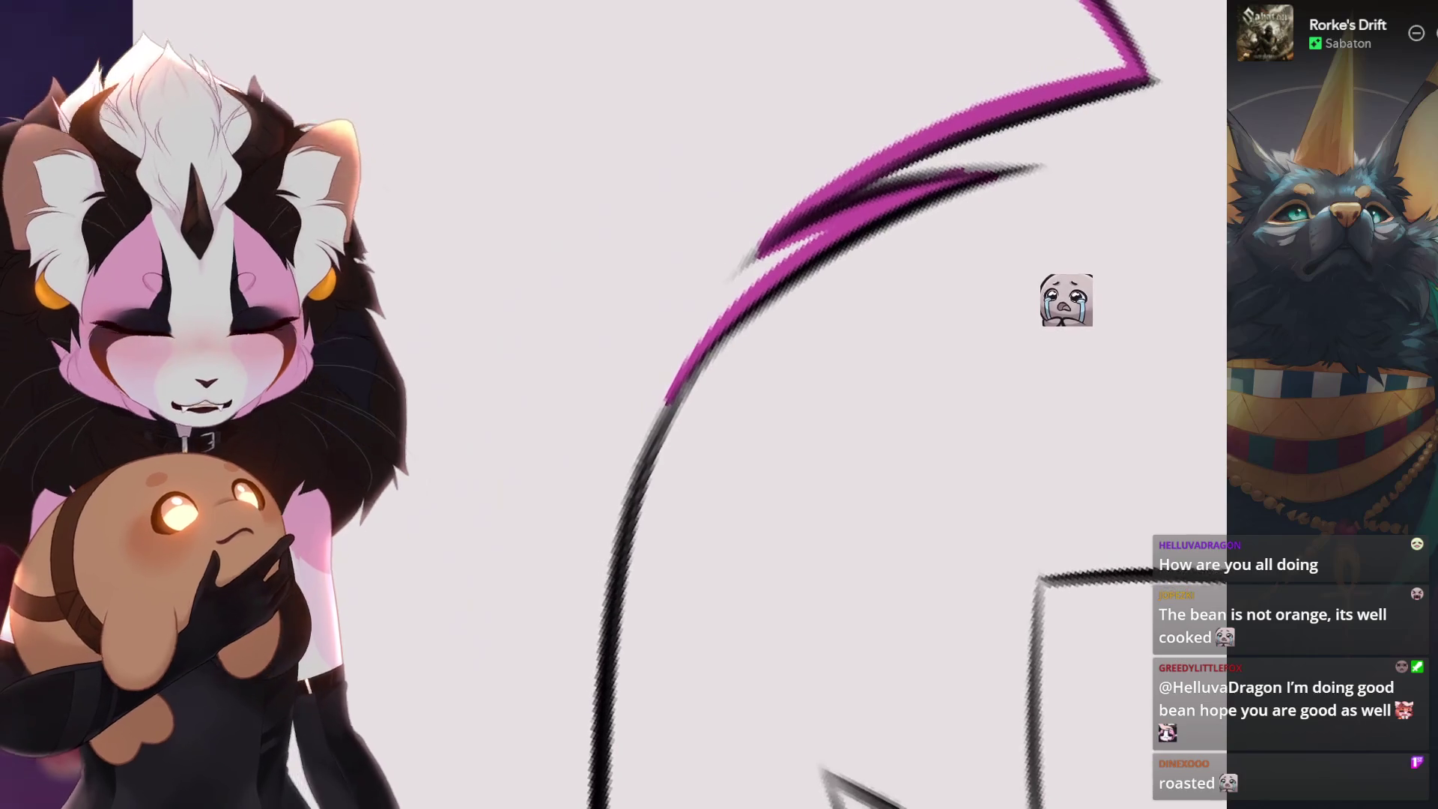
mouse_move(837, 275)
mouse_down()
mouse_move(585, 673)
mouse_move(837, 275)
mouse_up()
key(ctrl+z)
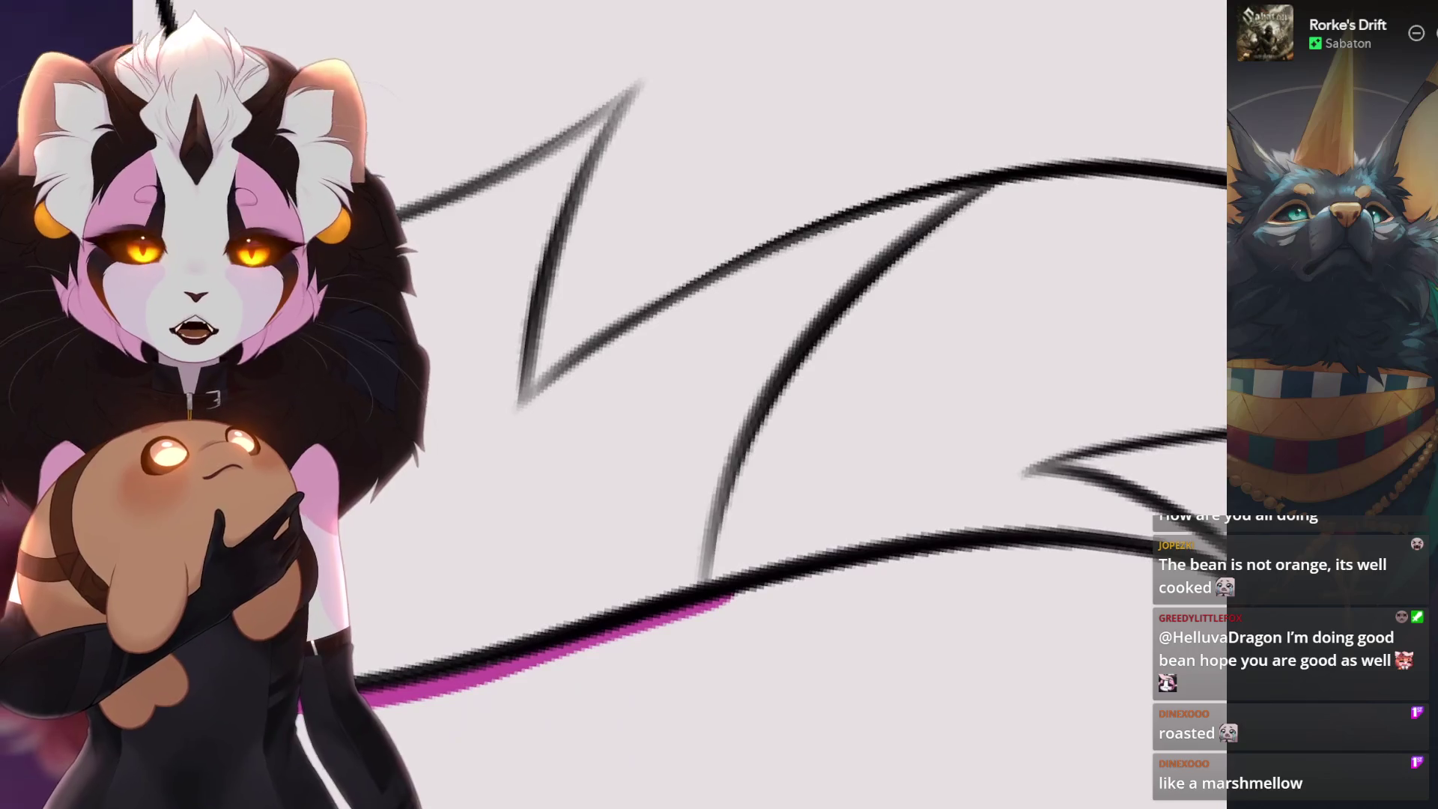
key(ctrl+z)
drag(714, 579, 1034, 169)
key(ctrl+z)
drag(714, 578, 1084, 146)
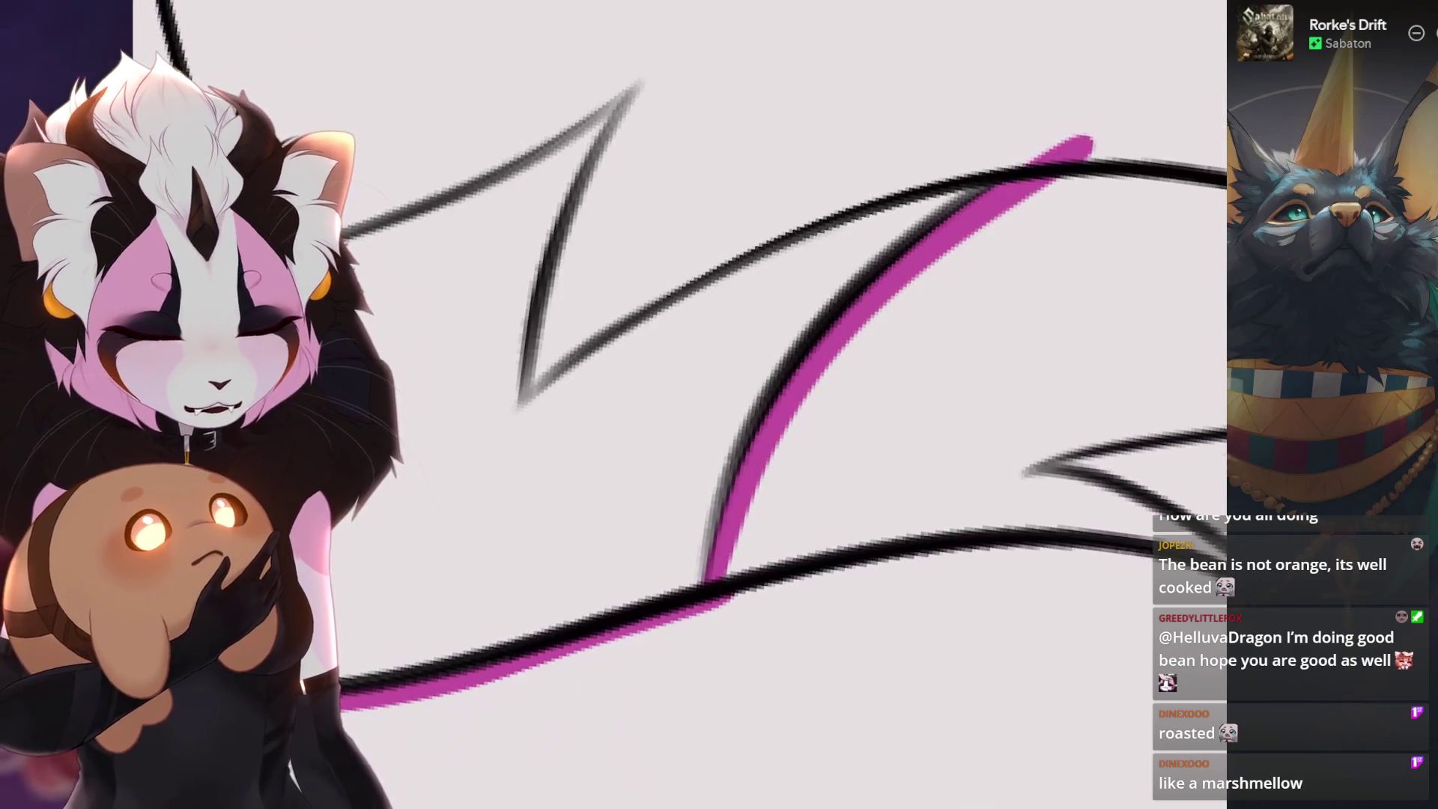
- Retry the tail stroke from a new angle, then paint magenta down from the tail's upper peak
drag(714, 579, 815, 663)
key(ctrl+z)
drag(618, 557, 928, 258)
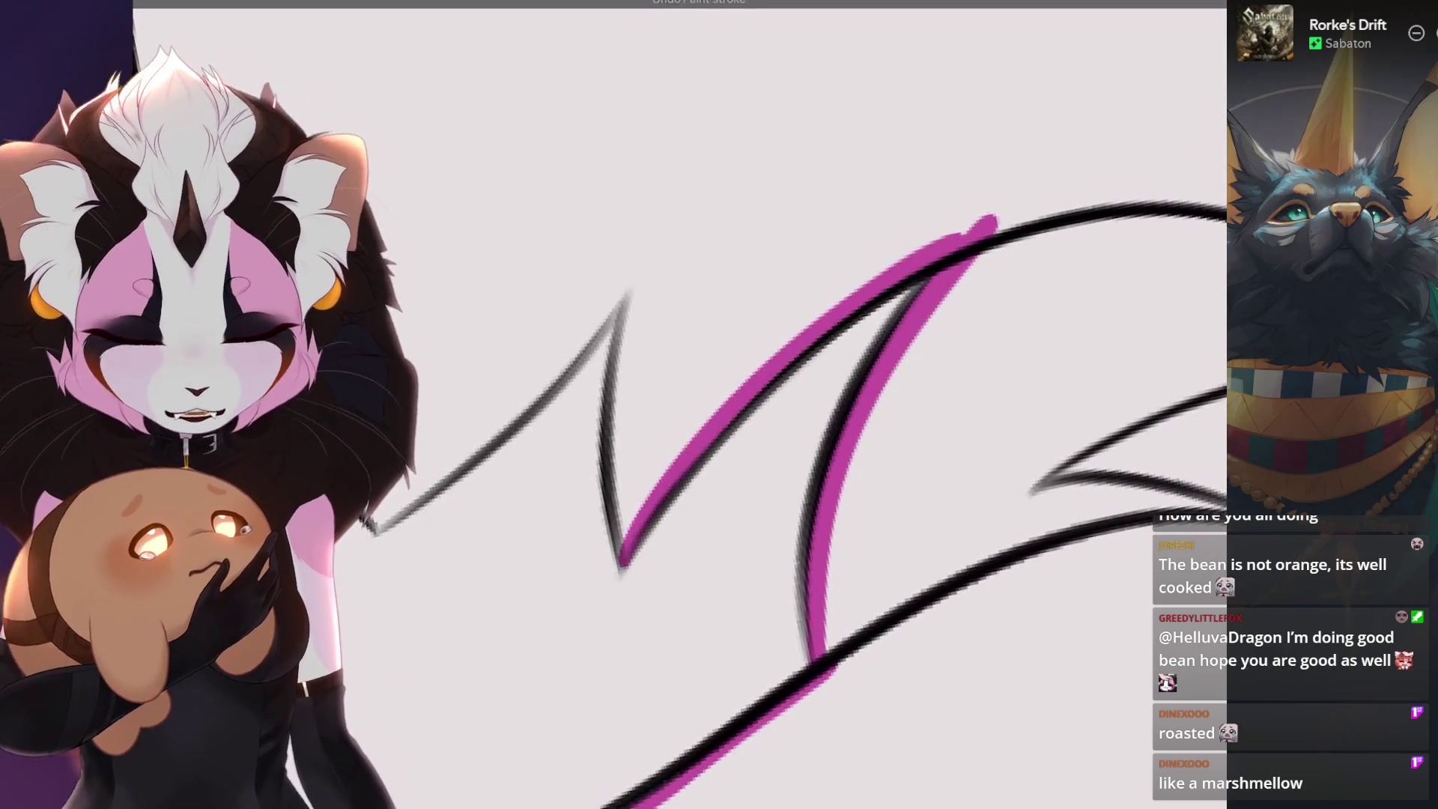
key(ctrl+z)
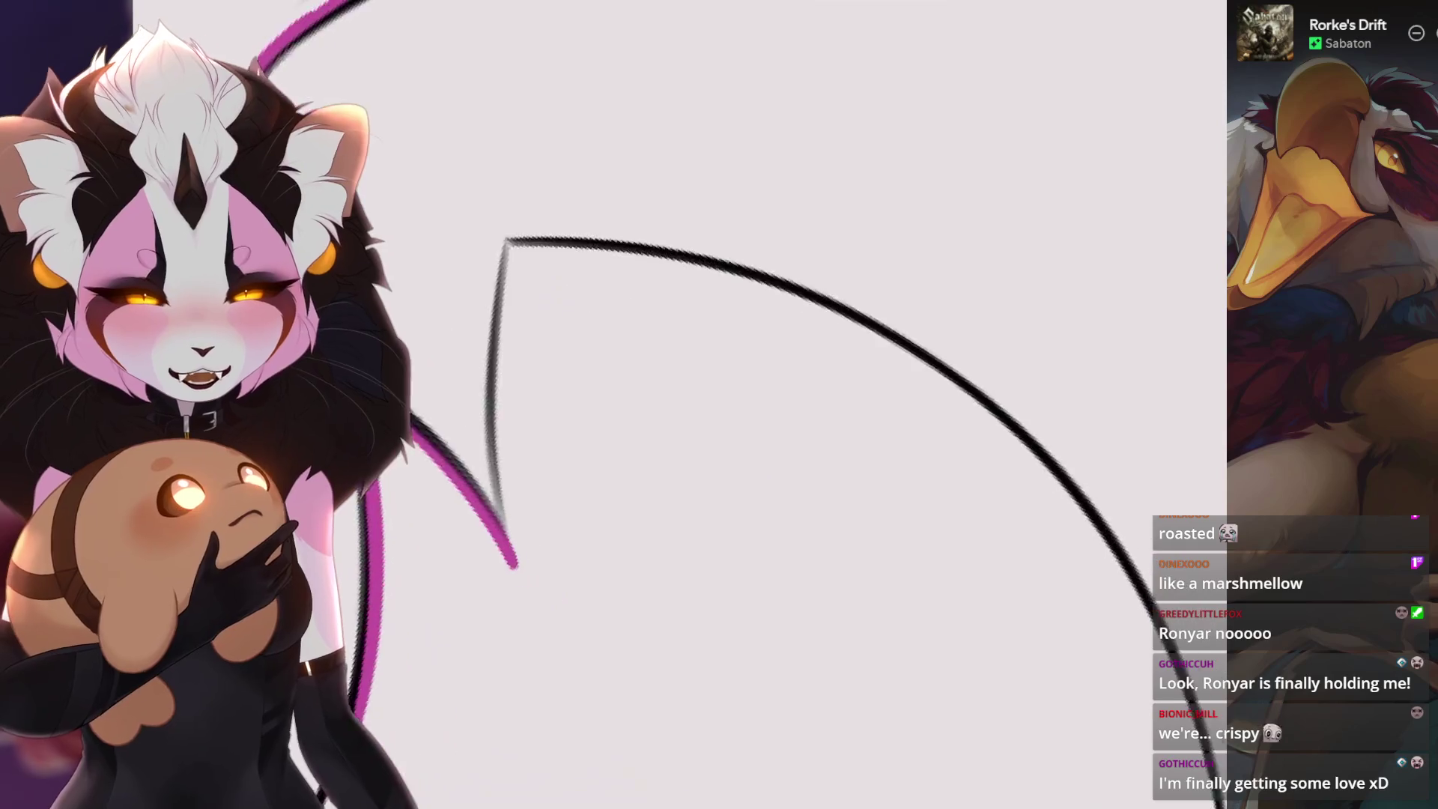
key(ctrl+z)
drag(742, 188, 562, 638)
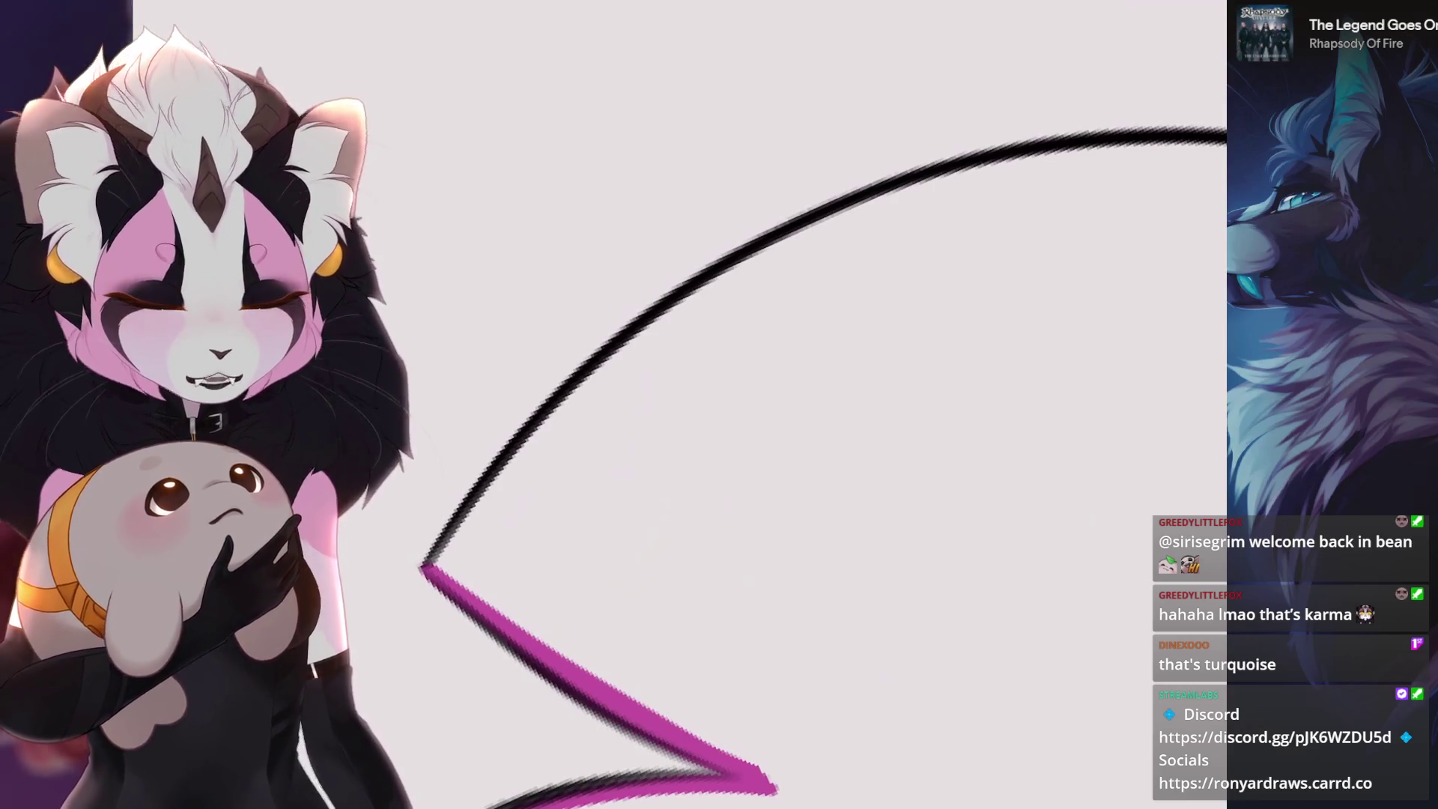
scroll(793, 464, down, 3)
scroll(794, 464, up, 3)
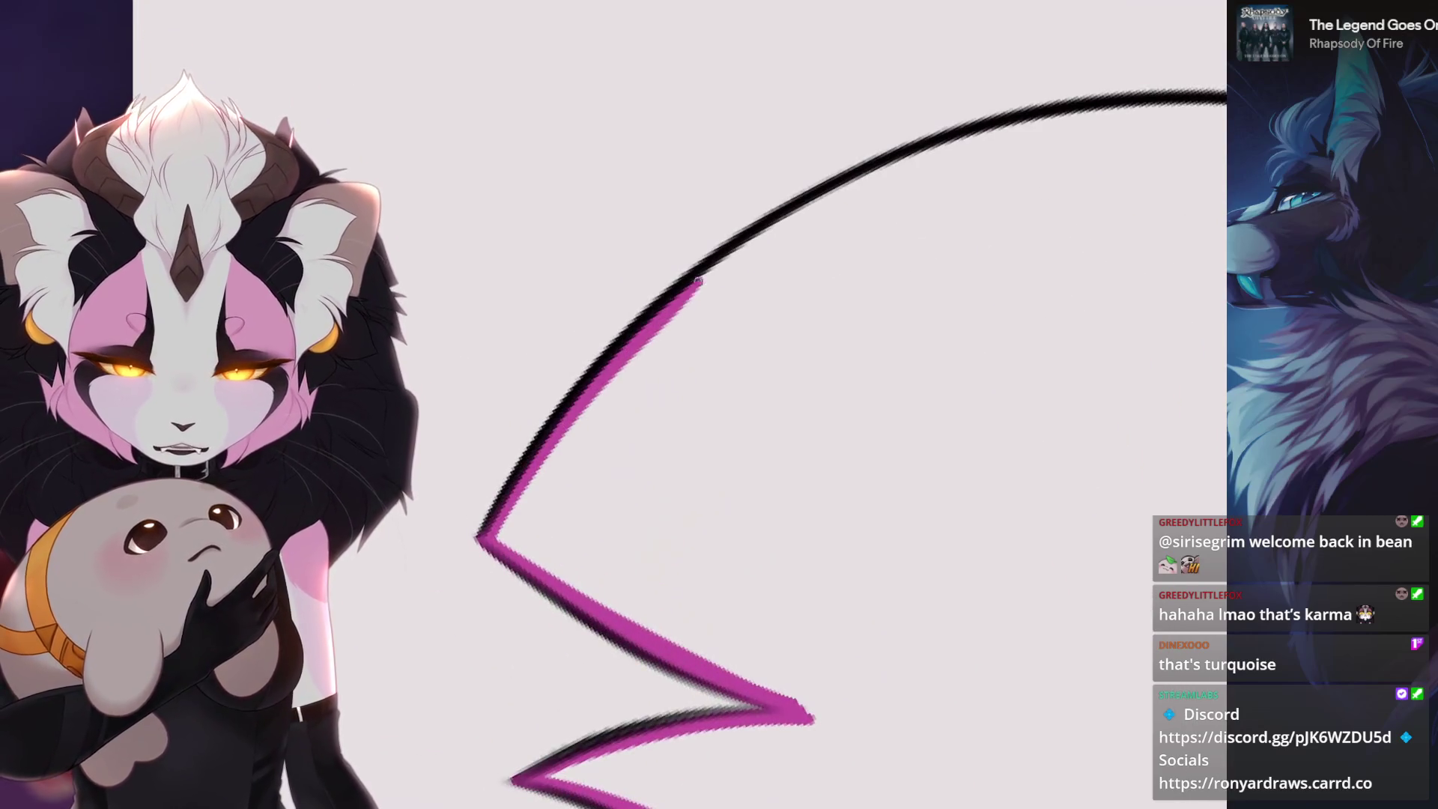
scroll(809, 449, down, 2)
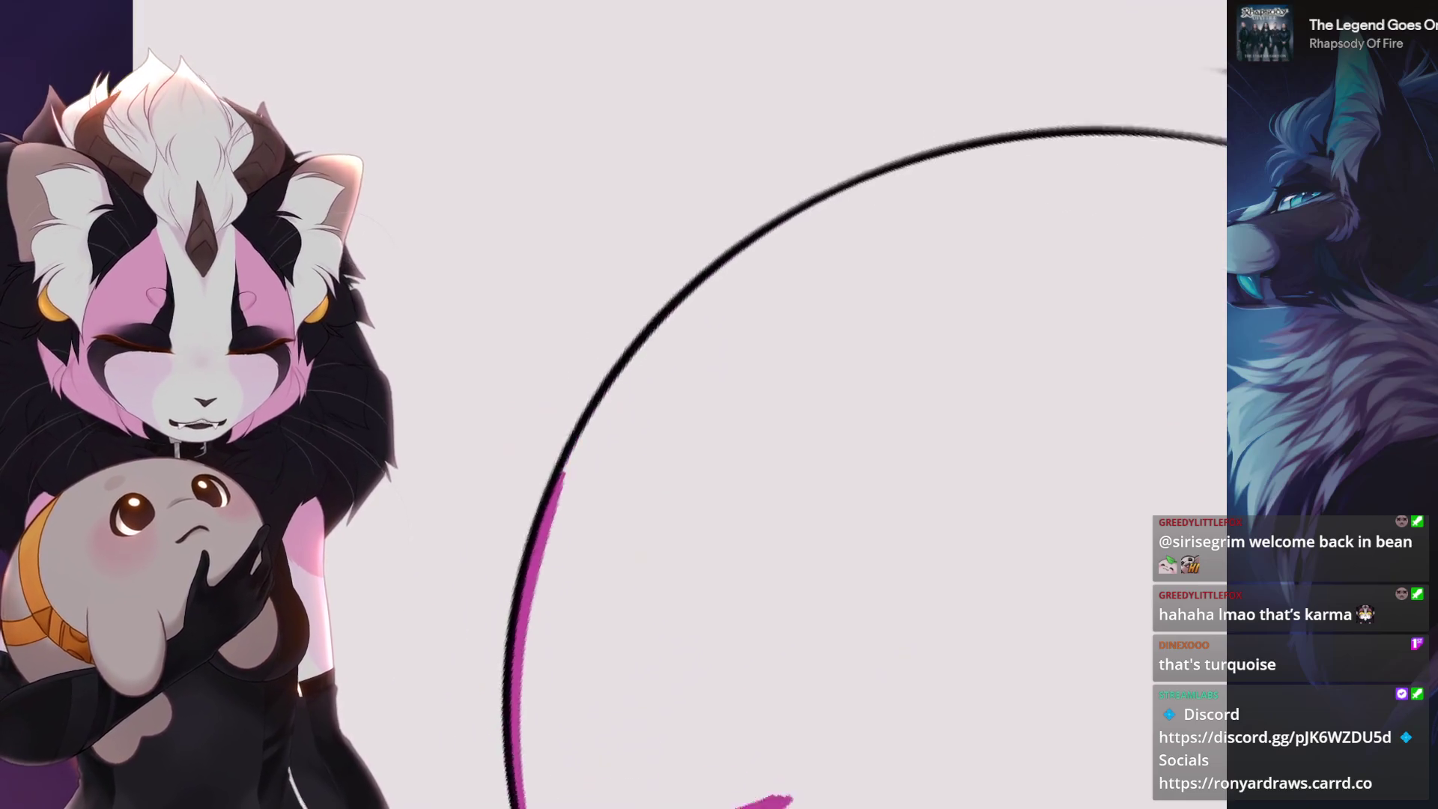
scroll(809, 450, up, 2)
- Trace QuickShape-snapped magenta arcs along the upper and lower black tail curves
drag(1169, 112, 751, 254)
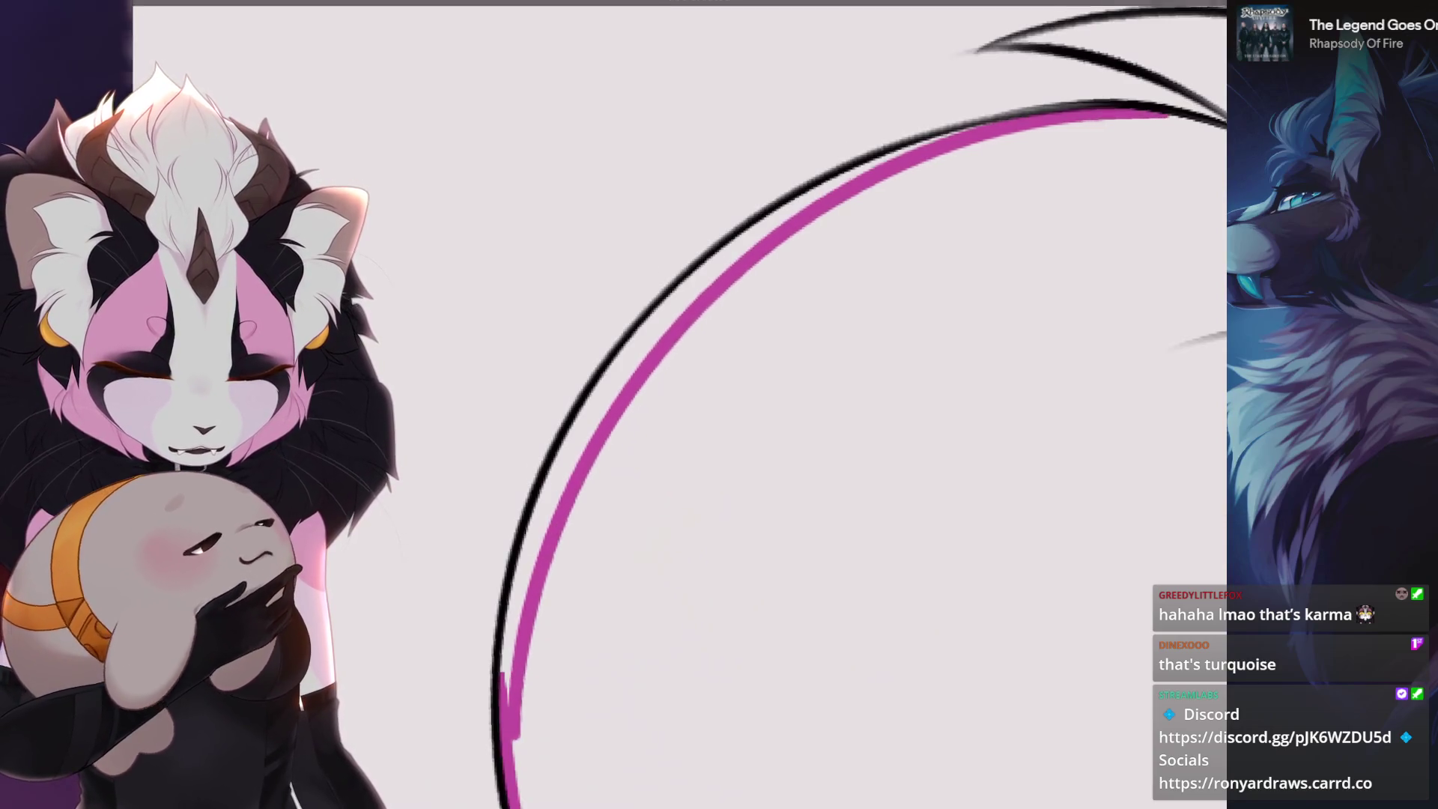
drag(511, 734, 512, 734)
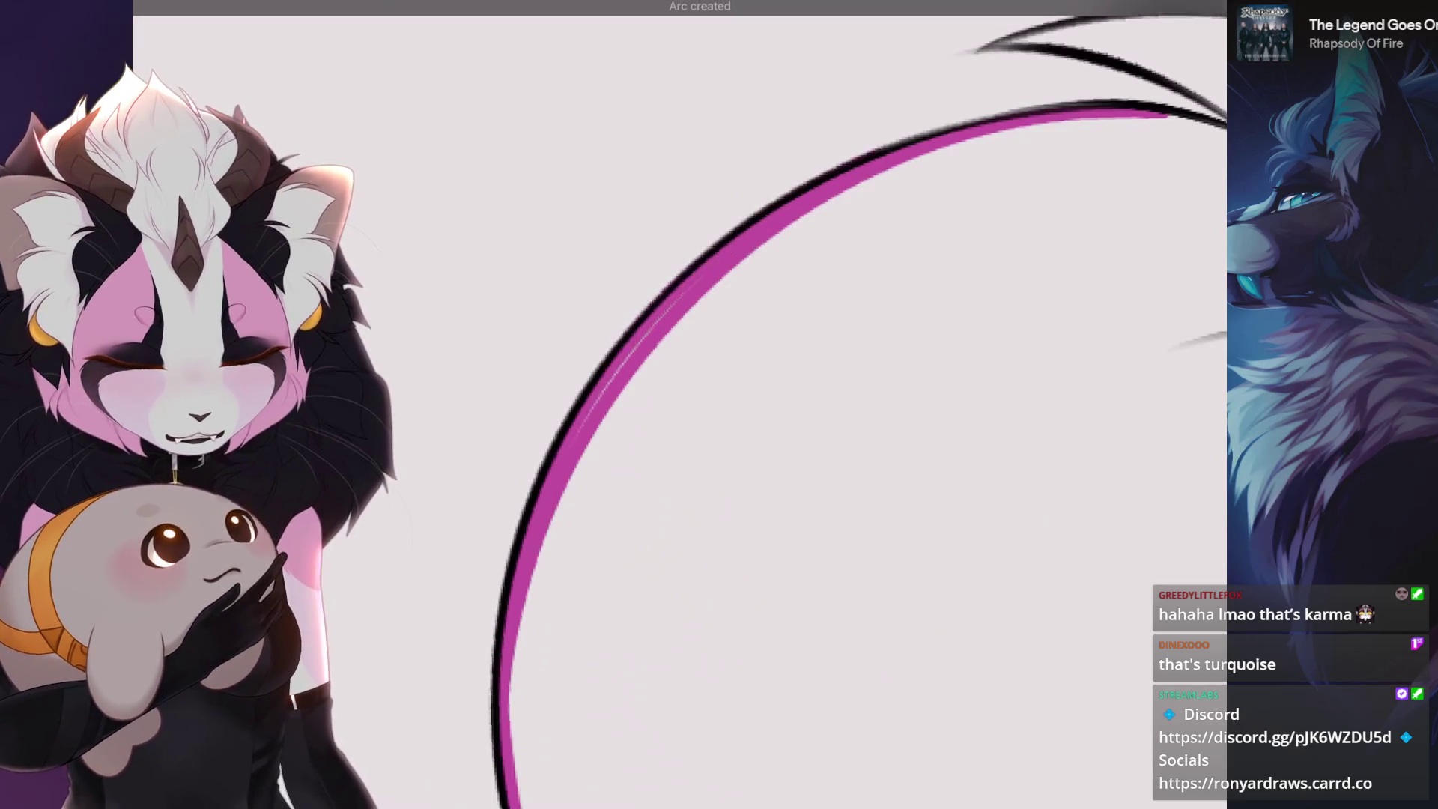
scroll(787, 405, down, 3)
scroll(847, 266, up, 3)
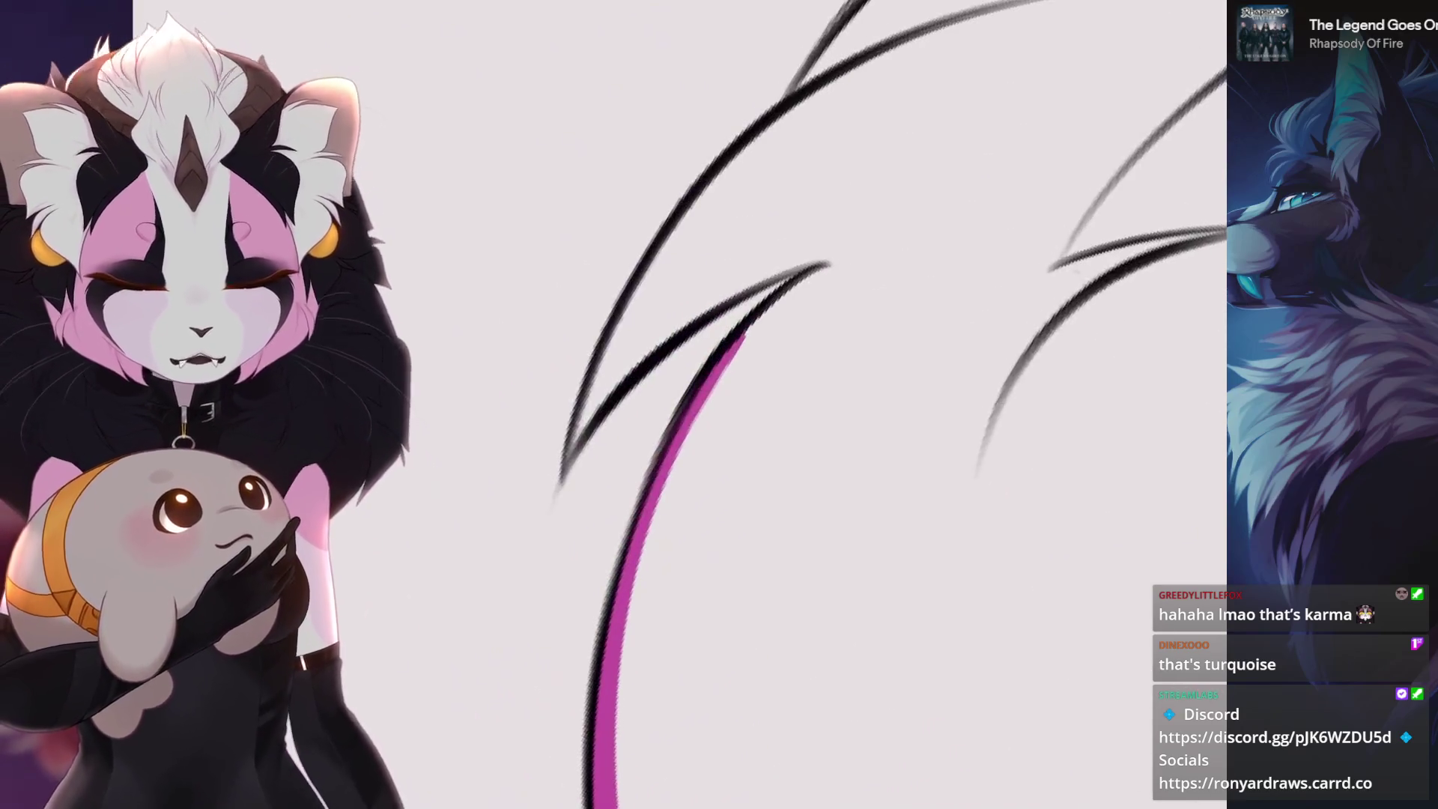
scroll(847, 265, up, 2)
key(minus)
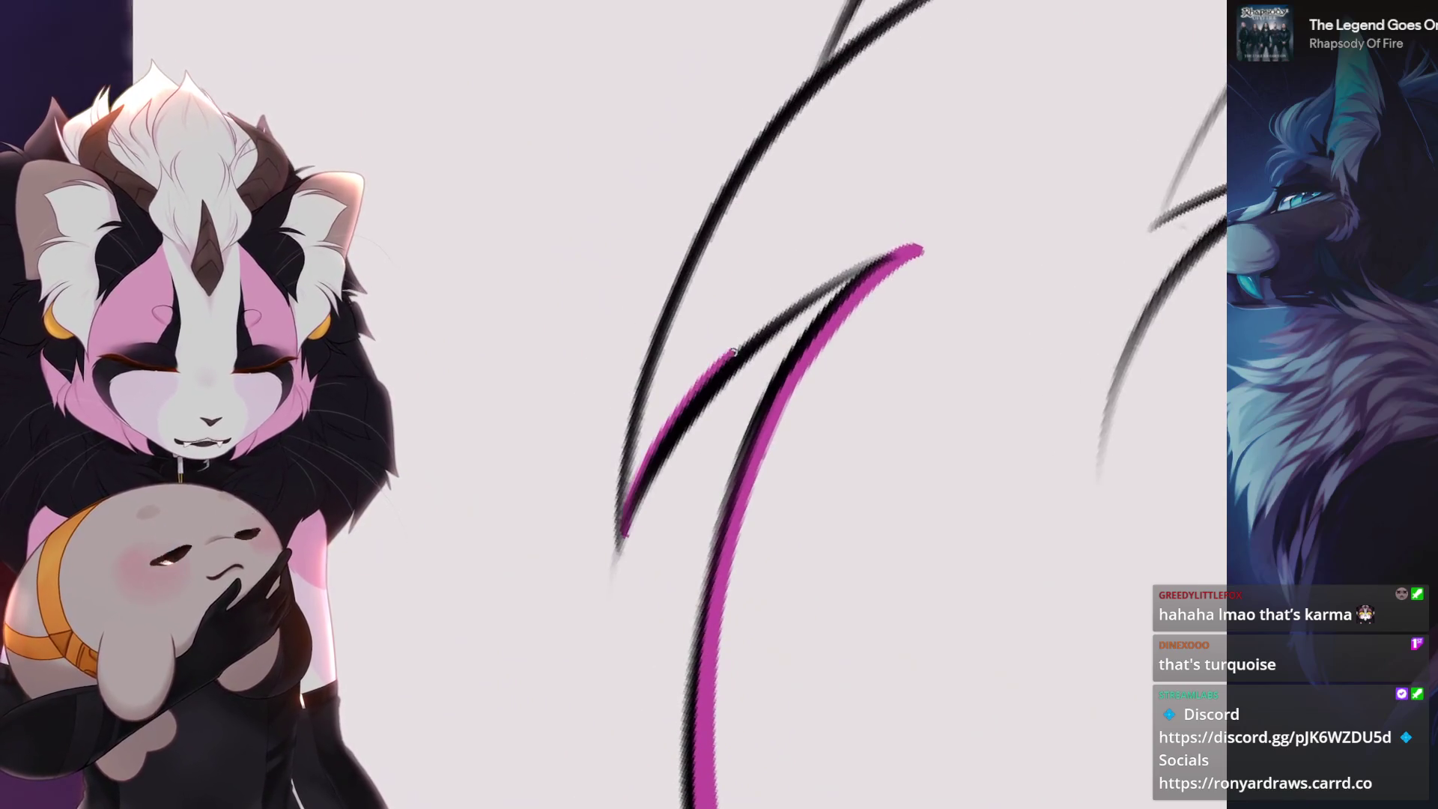
drag(914, 242, 914, 242)
scroll(680, 404, down, 1)
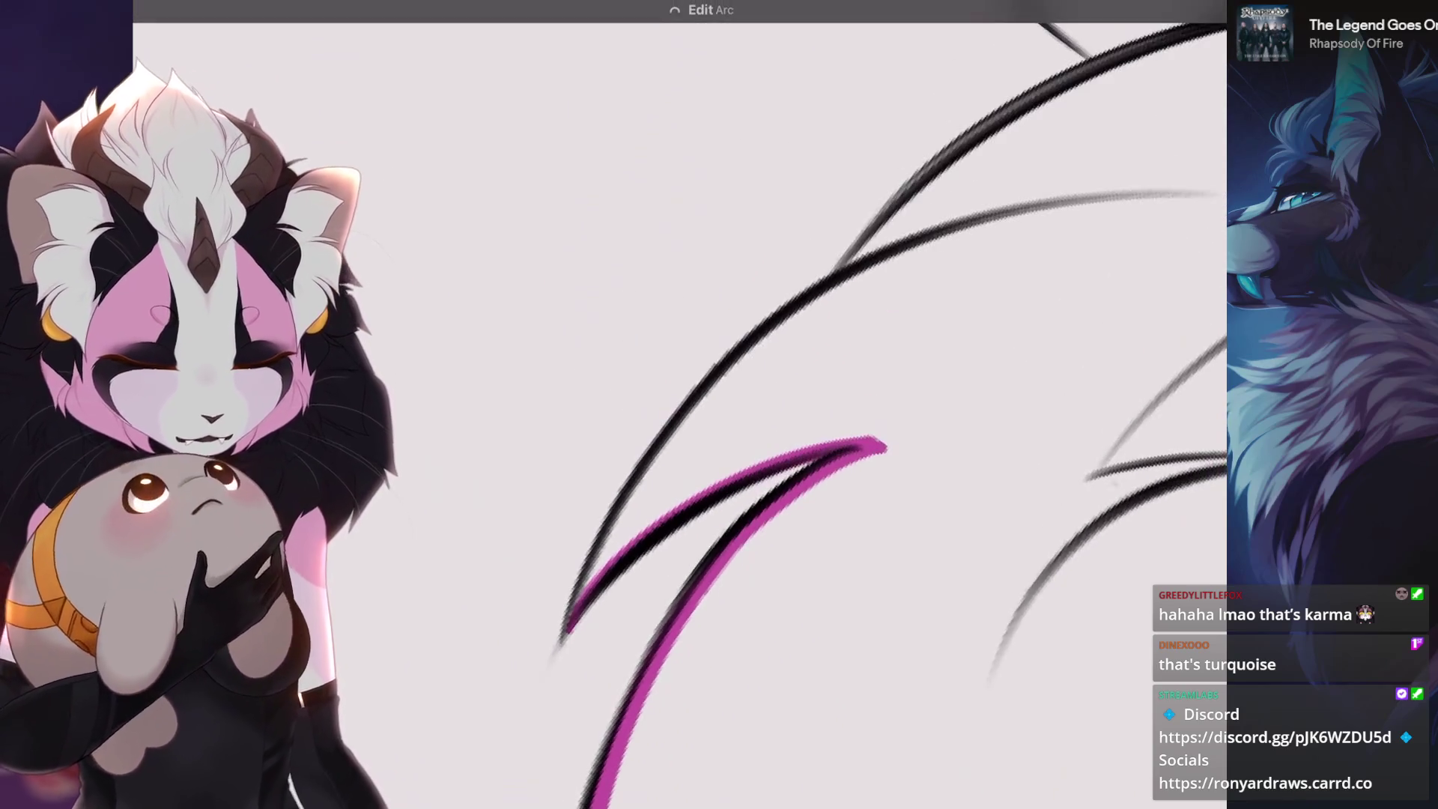
drag(564, 633, 808, 322)
drag(887, 448, 886, 447)
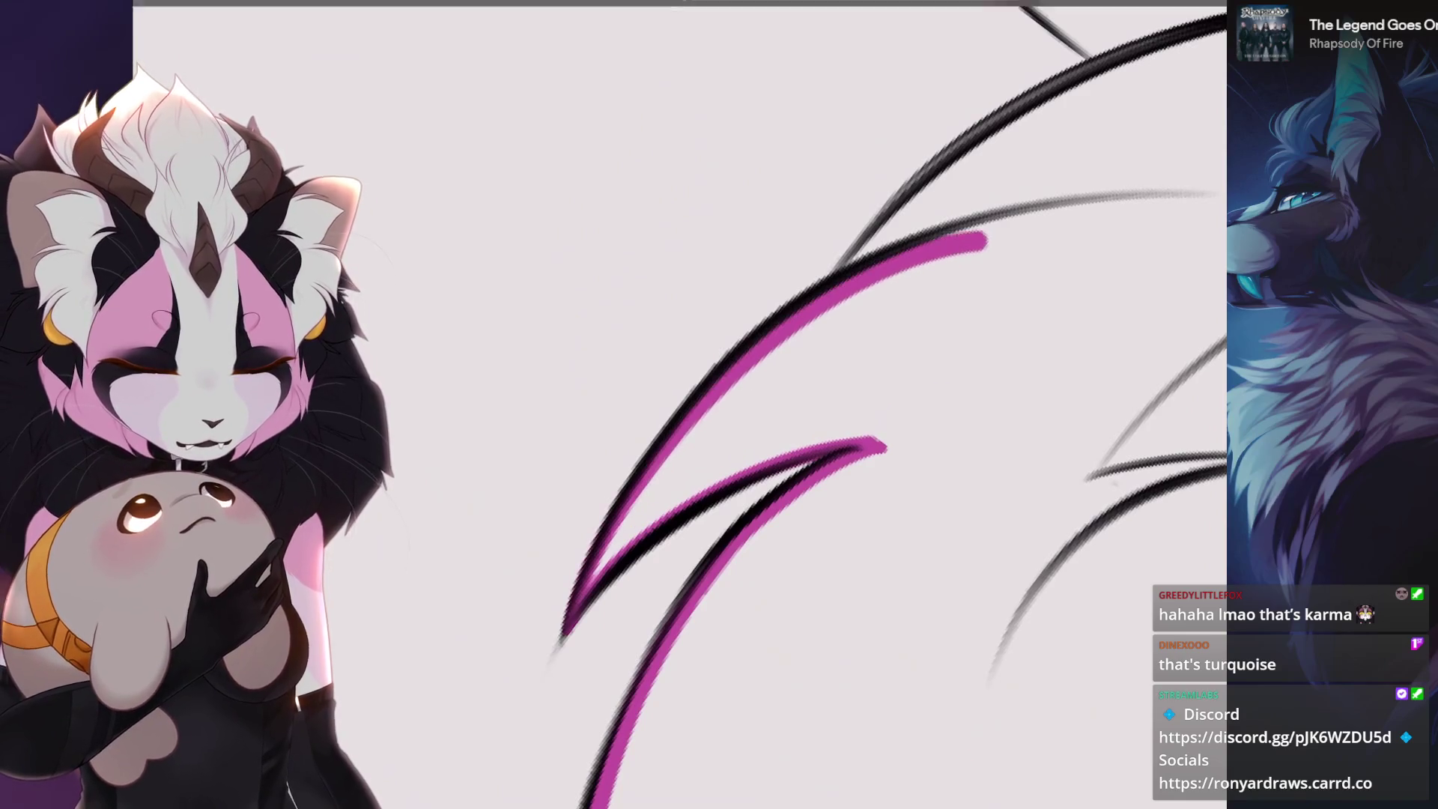
scroll(680, 404, down, 1)
scroll(797, 575, down, 2)
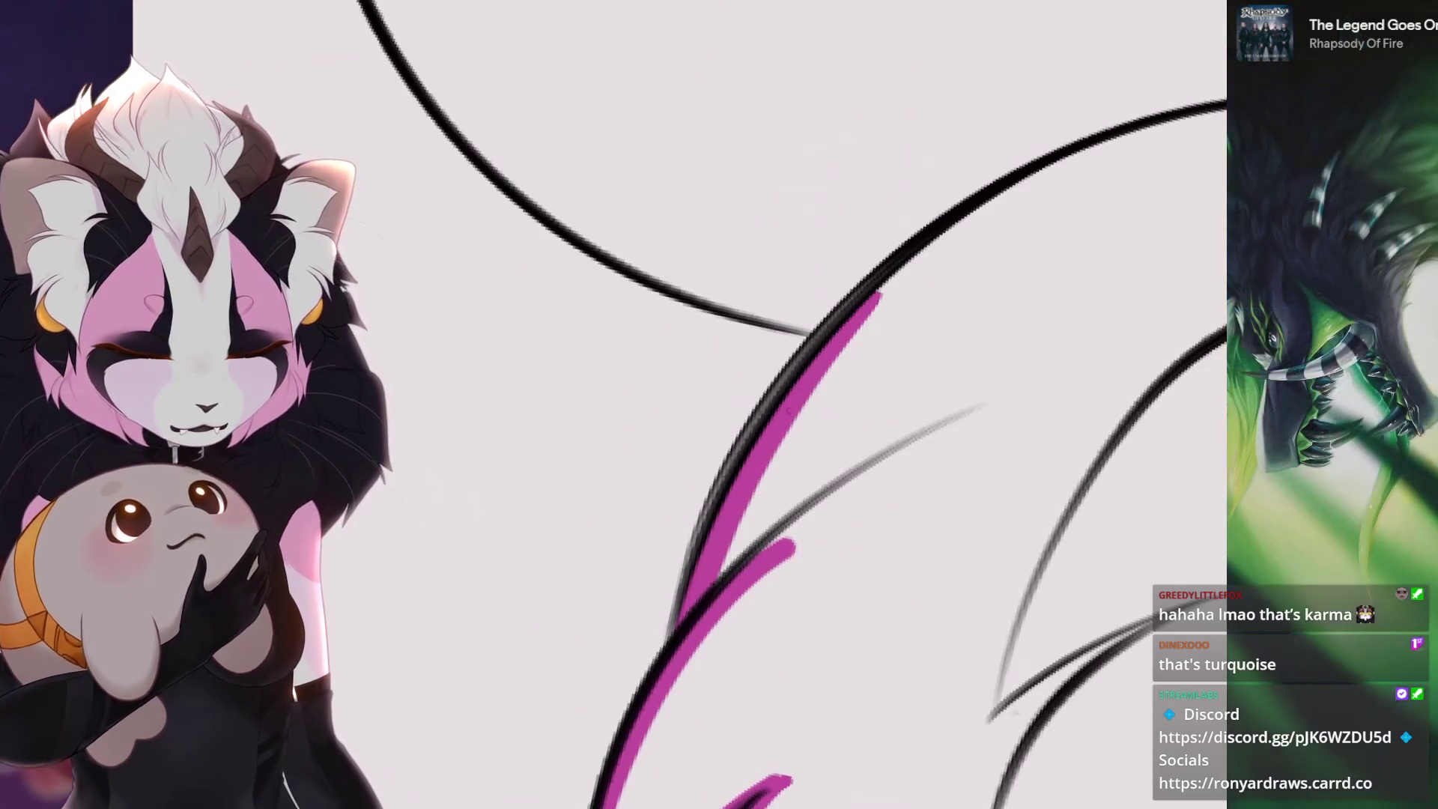
scroll(787, 405, down, 2)
scroll(787, 405, down, 1)
scroll(786, 450, up, 1)
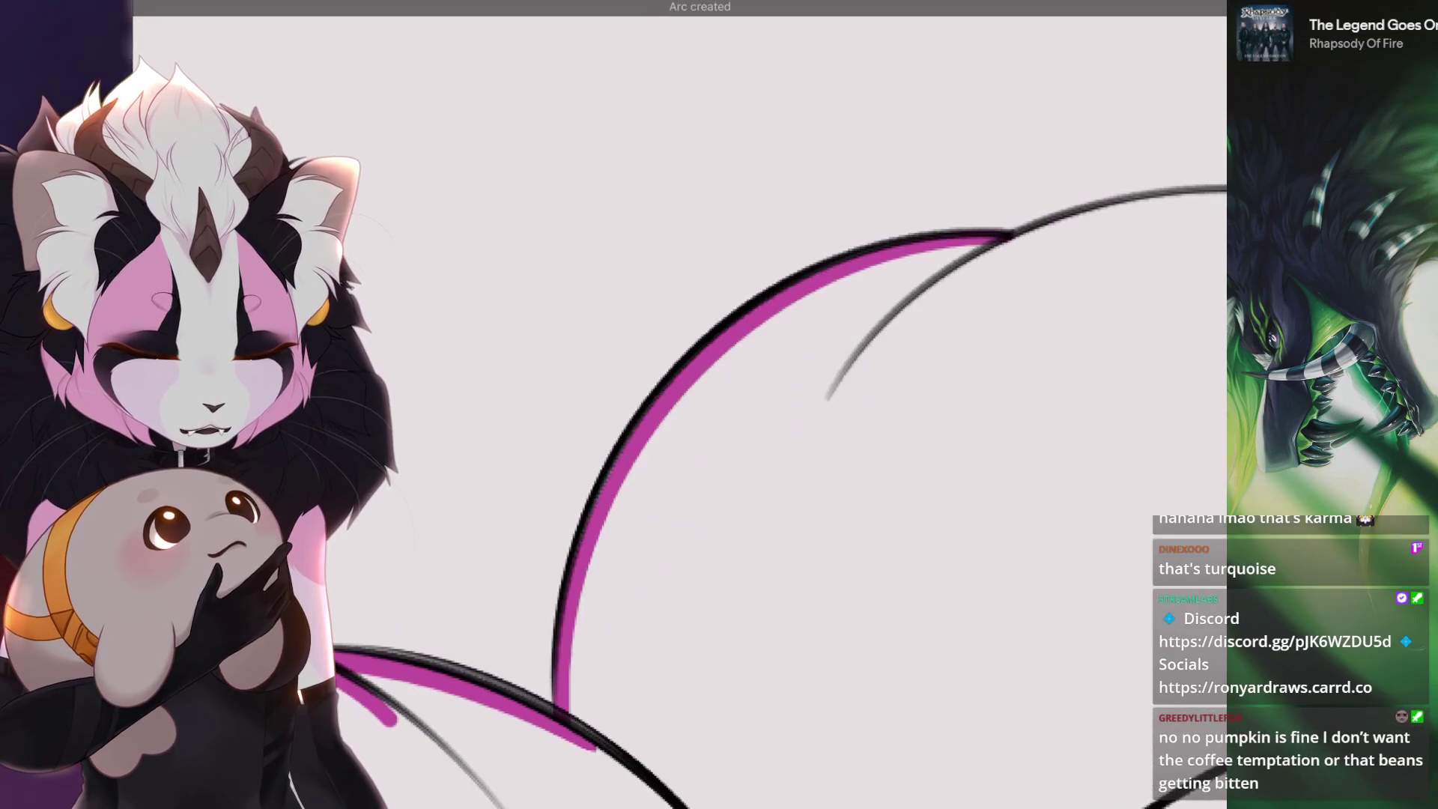
scroll(675, 450, down, 2)
scroll(787, 450, up, 1)
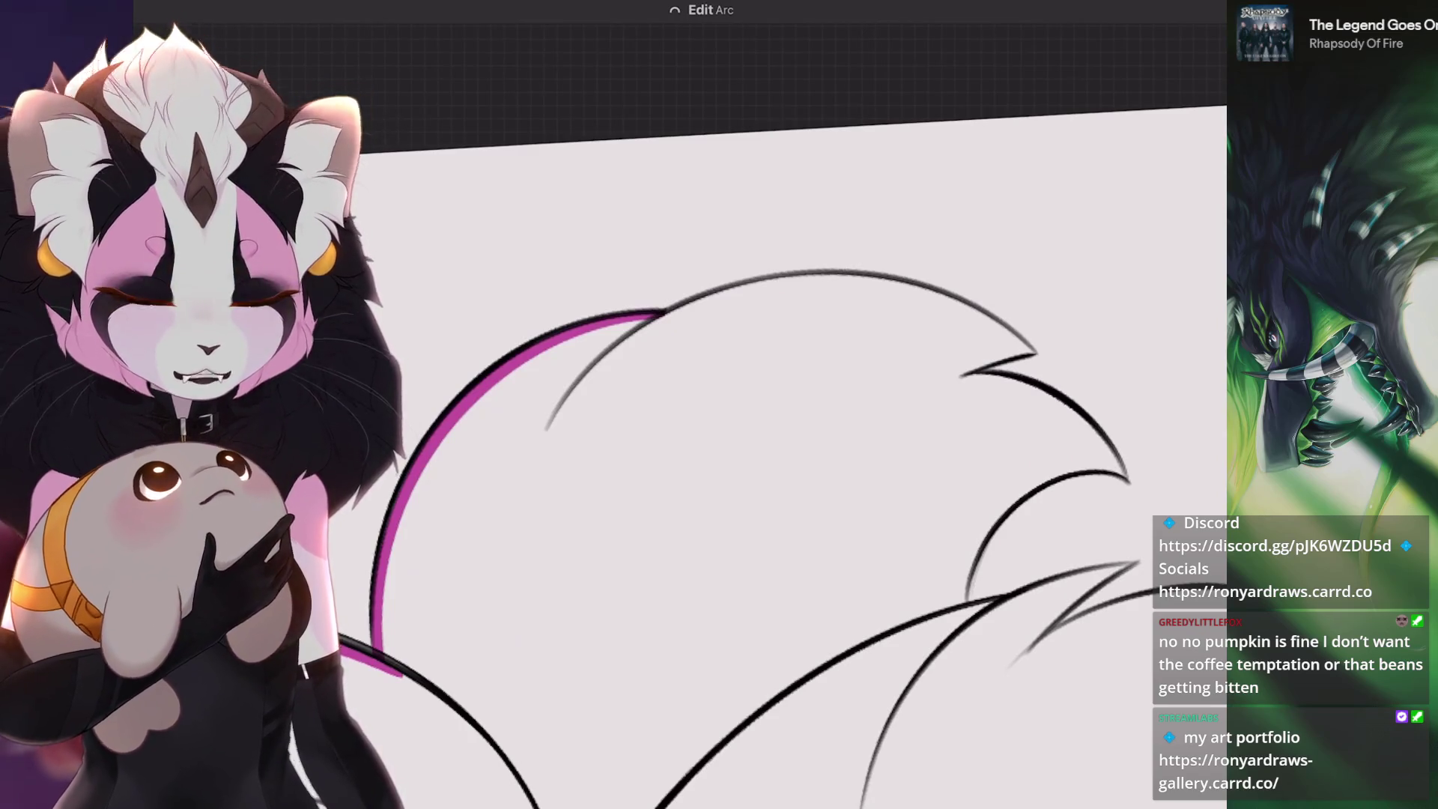
scroll(787, 449, up, 1)
scroll(787, 450, up, 1)
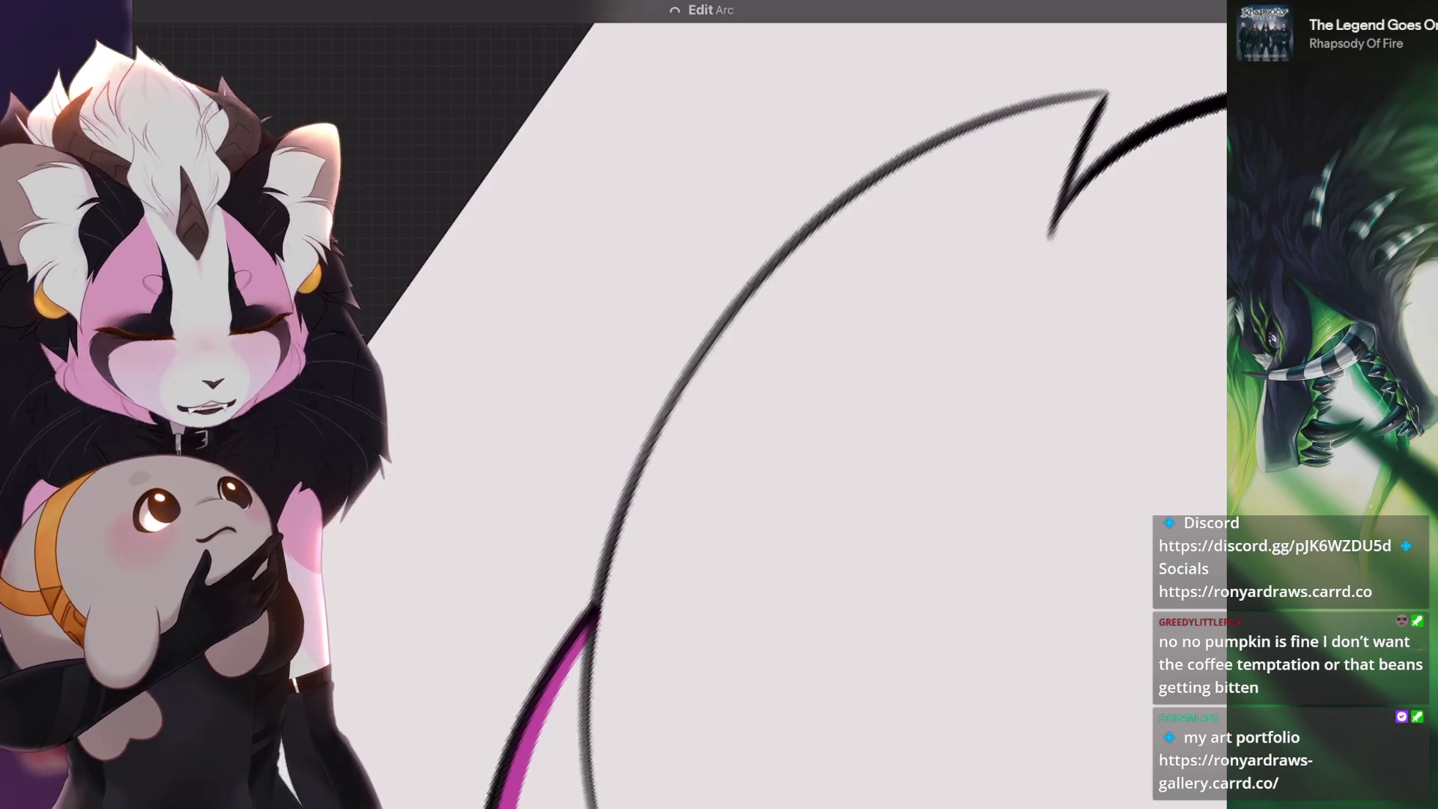
- Trace magenta along the inside of the black tail arc, redrawing it thinner, then up from the low point to the peak
mouse_move(1105, 98)
mouse_down()
mouse_move(900, 185)
mouse_move(629, 642)
mouse_up()
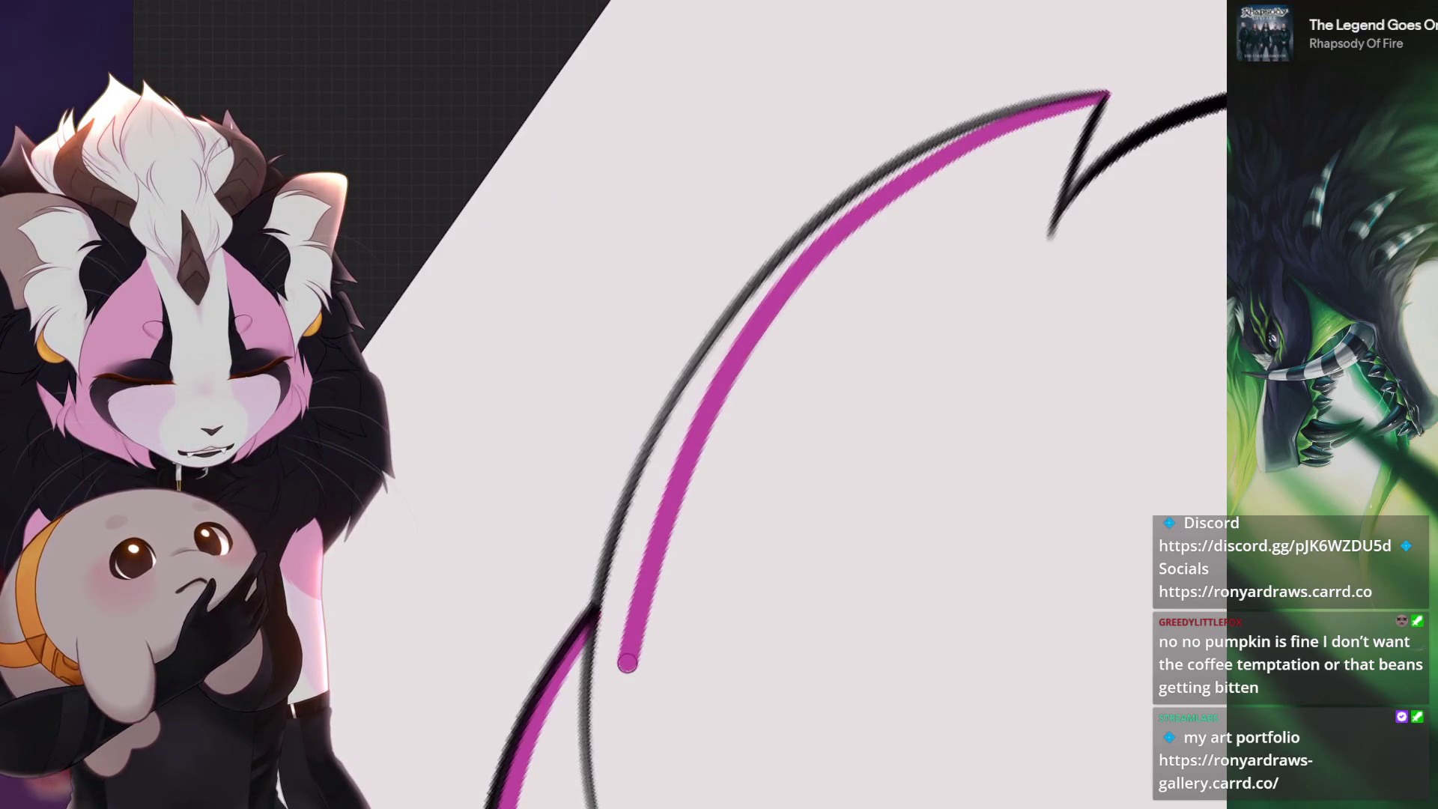
drag(1105, 98, 596, 630)
drag(787, 450, 732, 458)
drag(1053, 103, 765, 283)
mouse_move(733, 456)
mouse_down()
mouse_move(933, 246)
mouse_move(1107, 213)
mouse_move(932, 411)
mouse_move(826, 320)
mouse_move(957, 257)
mouse_move(932, 236)
mouse_move(939, 221)
mouse_move(608, 584)
mouse_move(551, 501)
mouse_up()
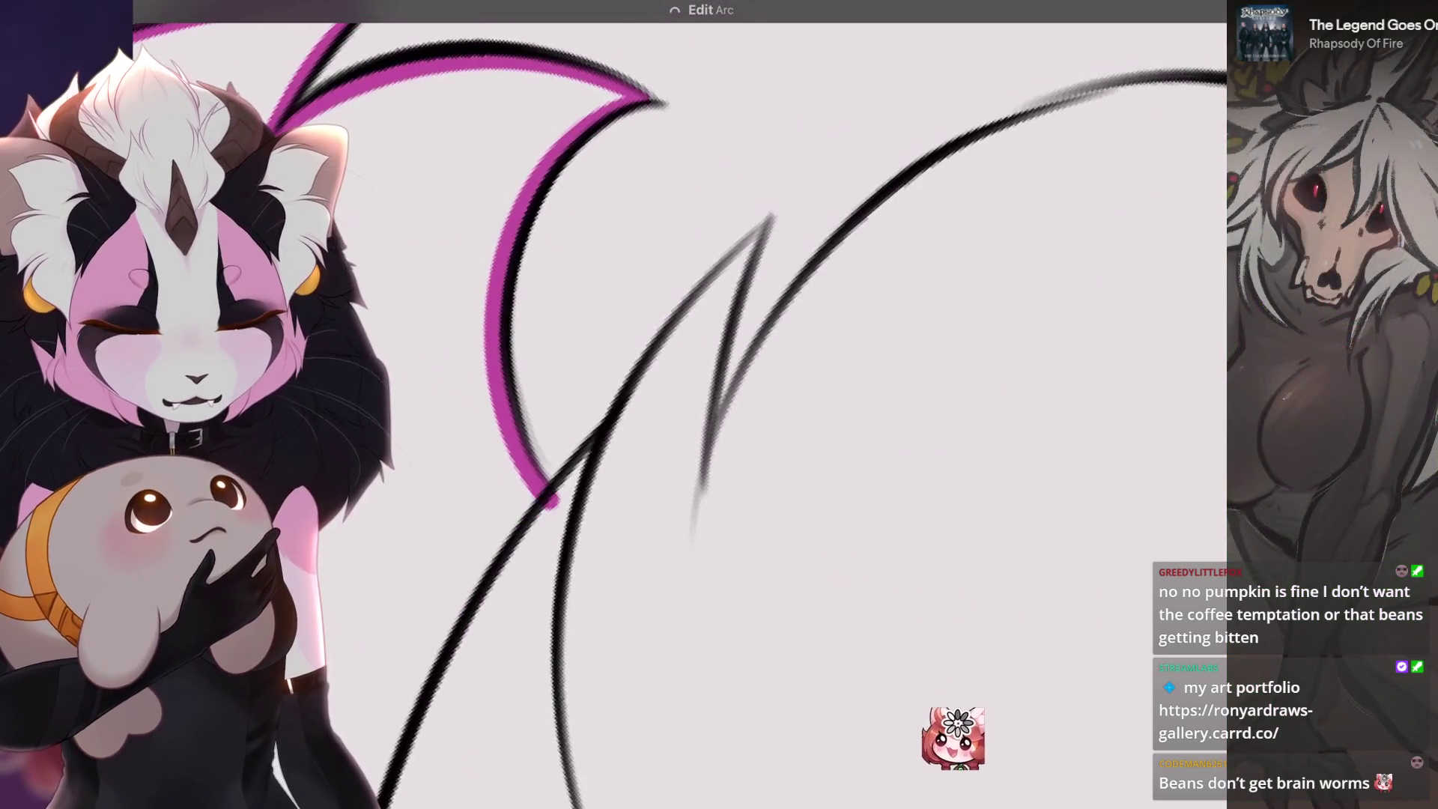
- Trace magenta along the diagonal black tail line, undoing a stray black stroke
drag(606, 449, 720, 584)
drag(641, 663, 910, 352)
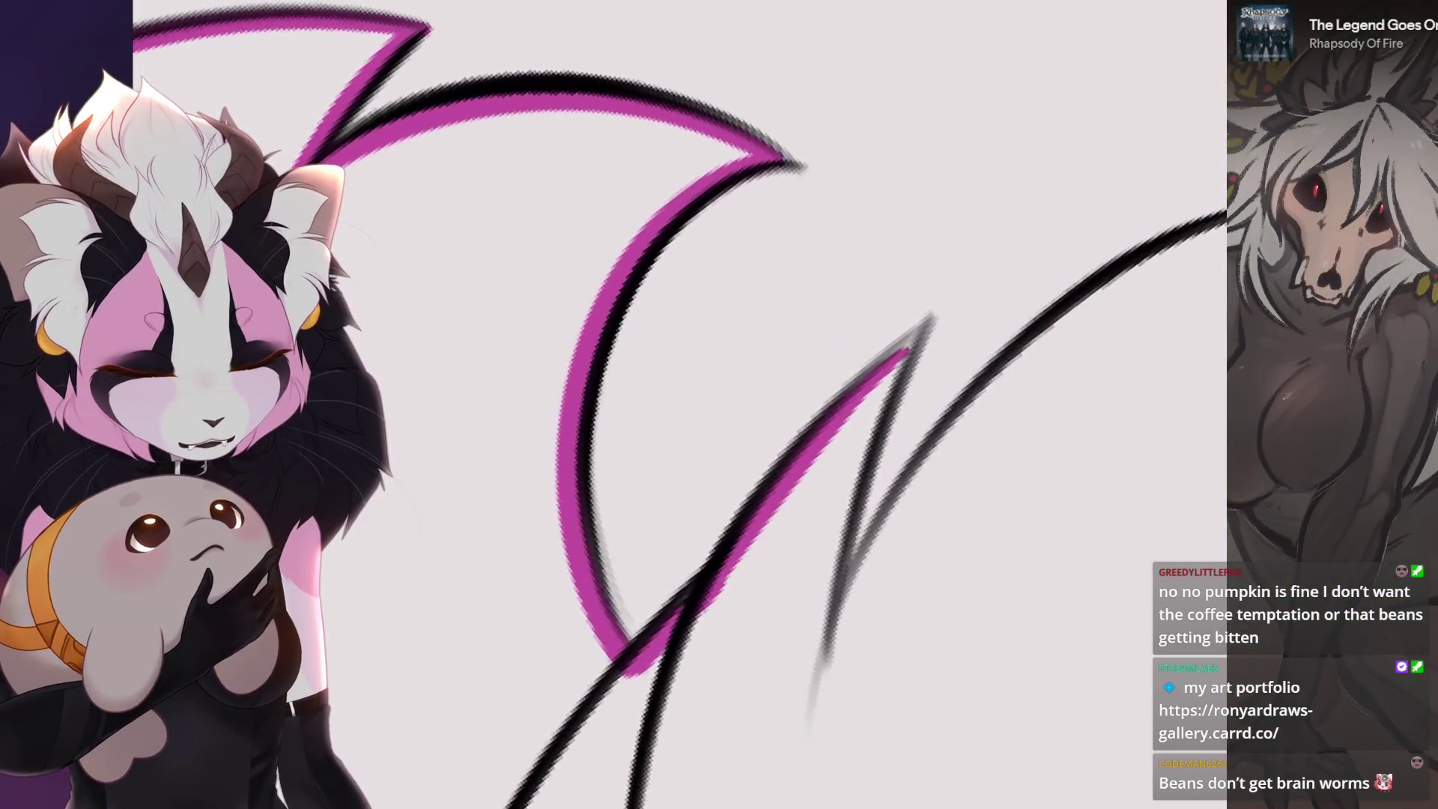
drag(674, 450, 607, 427)
mouse_move(796, 360)
mouse_down()
mouse_move(662, 634)
mouse_move(660, 464)
mouse_up()
key(ctrl+z)
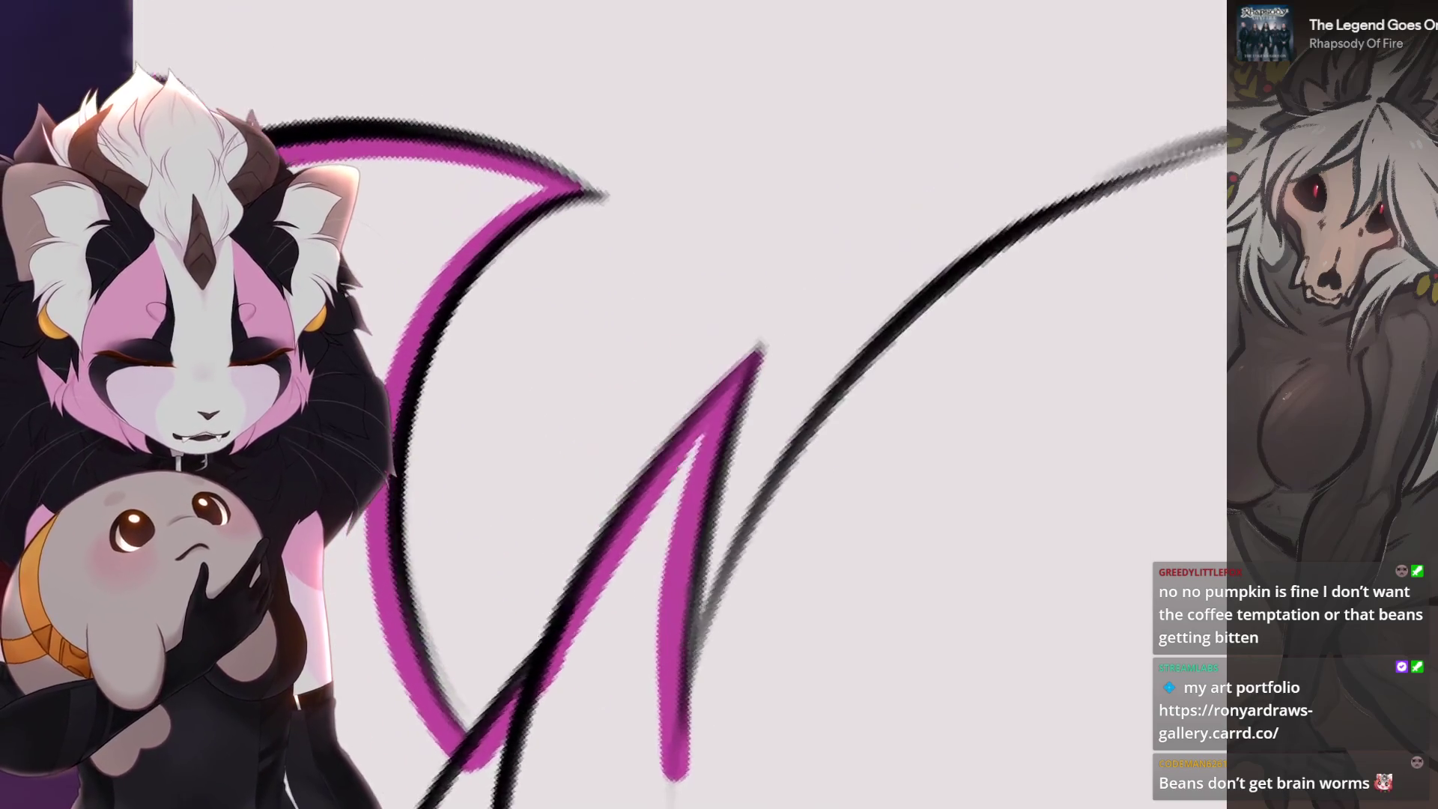
- Paint magenta along the long black tail curve, undoing a misplaced stroke and the QuickShape arc snap
mouse_move(801, 348)
mouse_down()
mouse_move(483, 305)
mouse_move(577, 353)
mouse_move(528, 337)
mouse_up()
drag(448, 680, 820, 230)
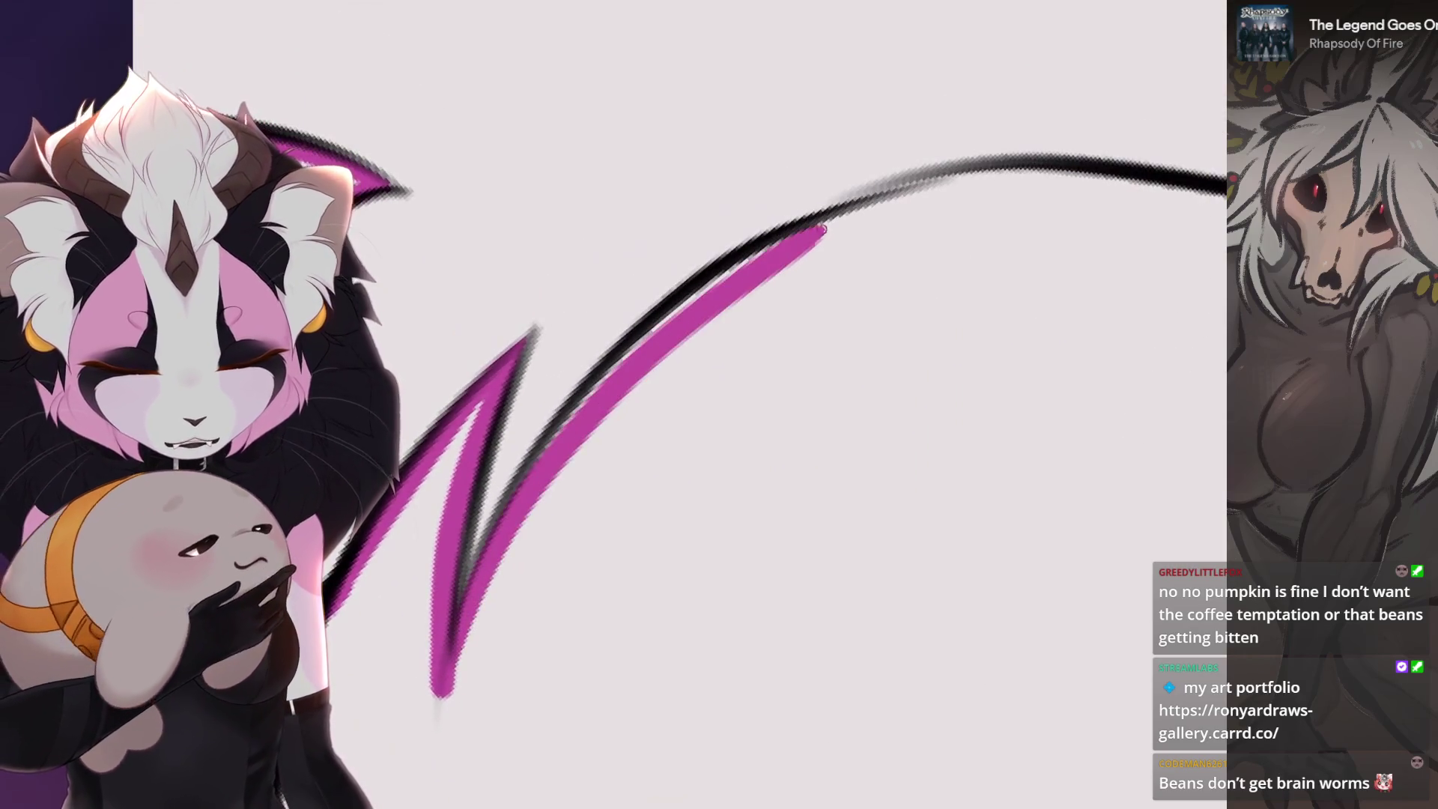
key(ctrl+z)
mouse_move(448, 681)
mouse_down()
mouse_move(675, 321)
mouse_move(1023, 178)
mouse_up()
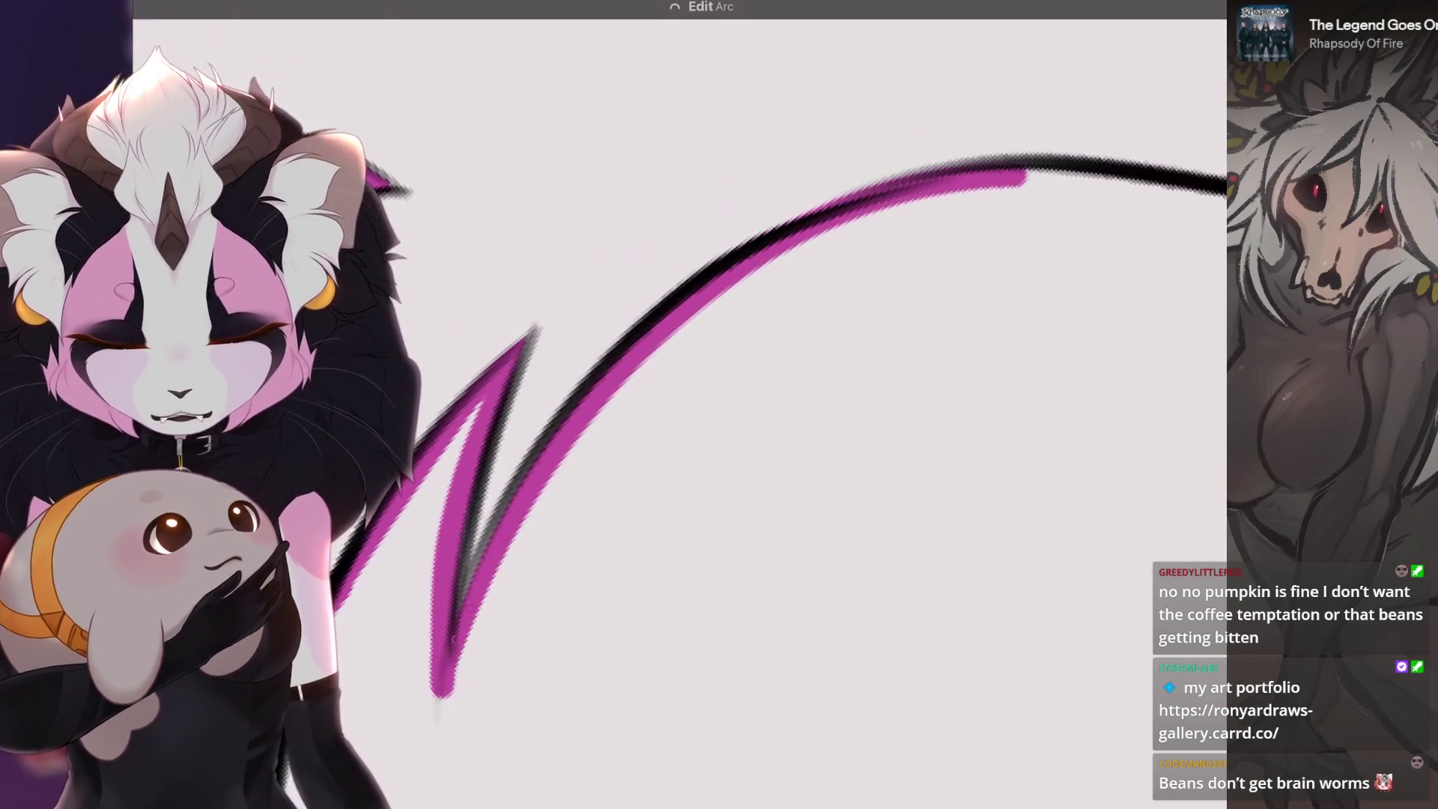
key(ctrl+z)
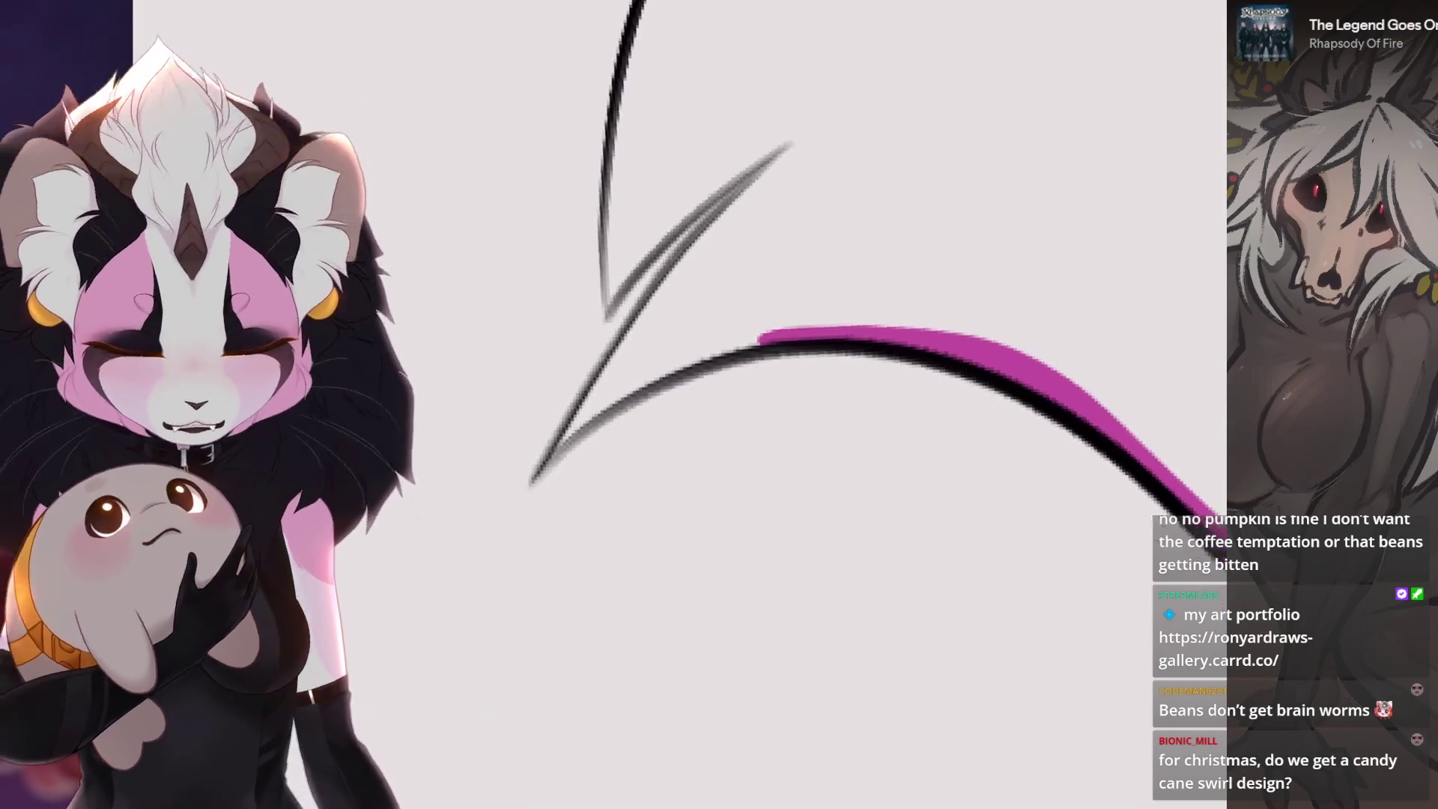
- Paint magenta along the diagonal line and lower curve, undoing two misplaced diagonal strokes
mouse_move(559, 519)
mouse_down()
mouse_move(867, 168)
mouse_move(910, 146)
mouse_up()
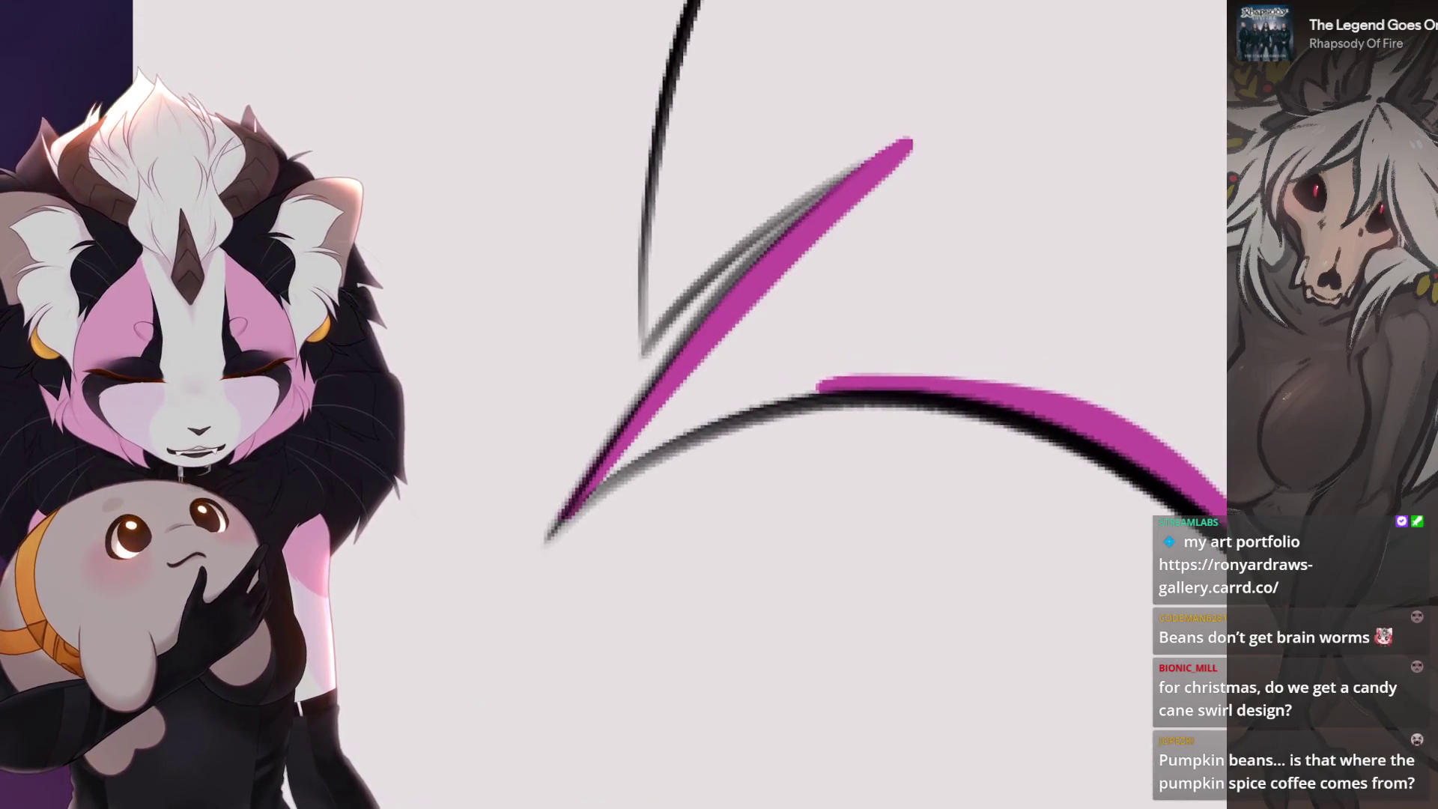
drag(568, 554, 820, 332)
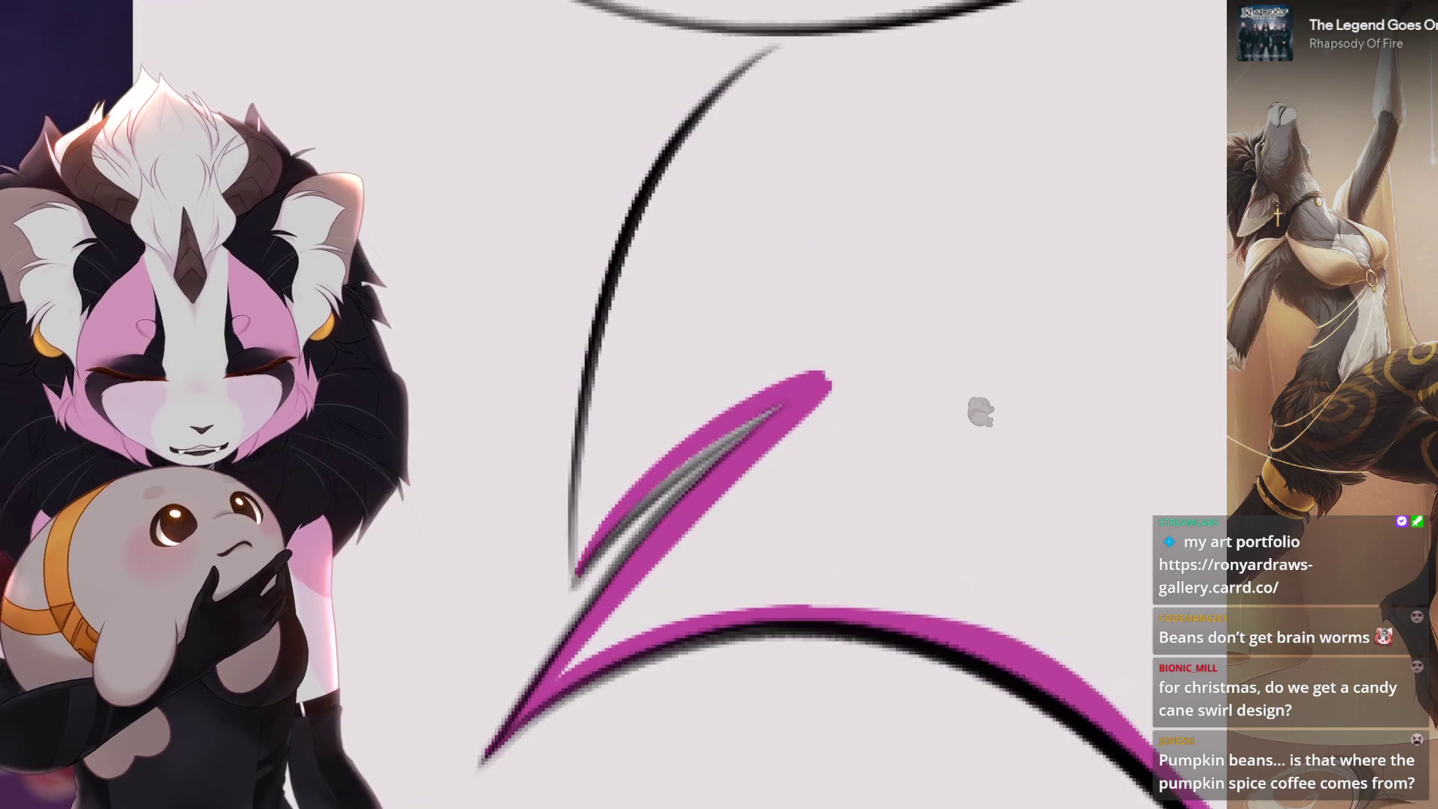
key(ctrl+z)
drag(563, 578, 844, 376)
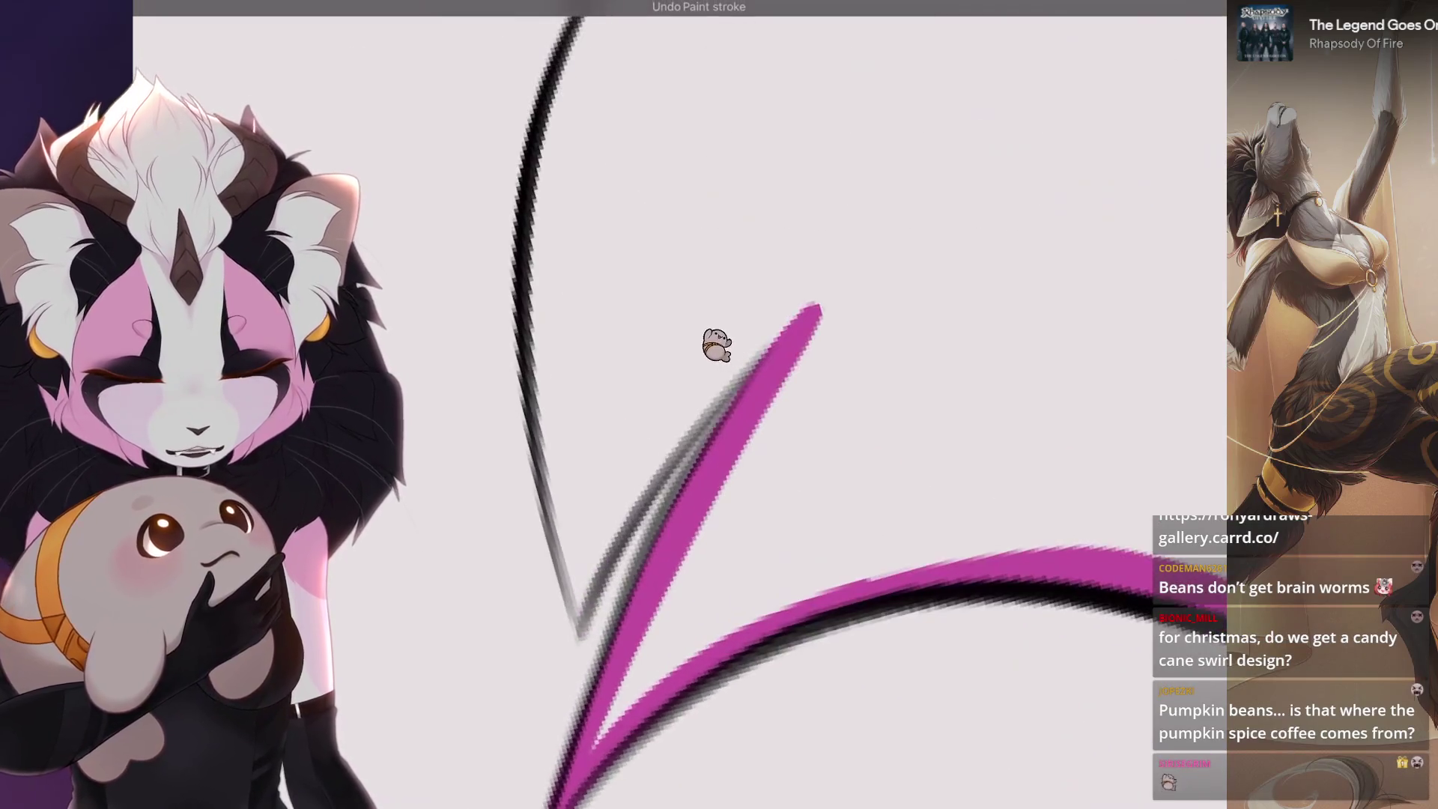
key(ctrl+z)
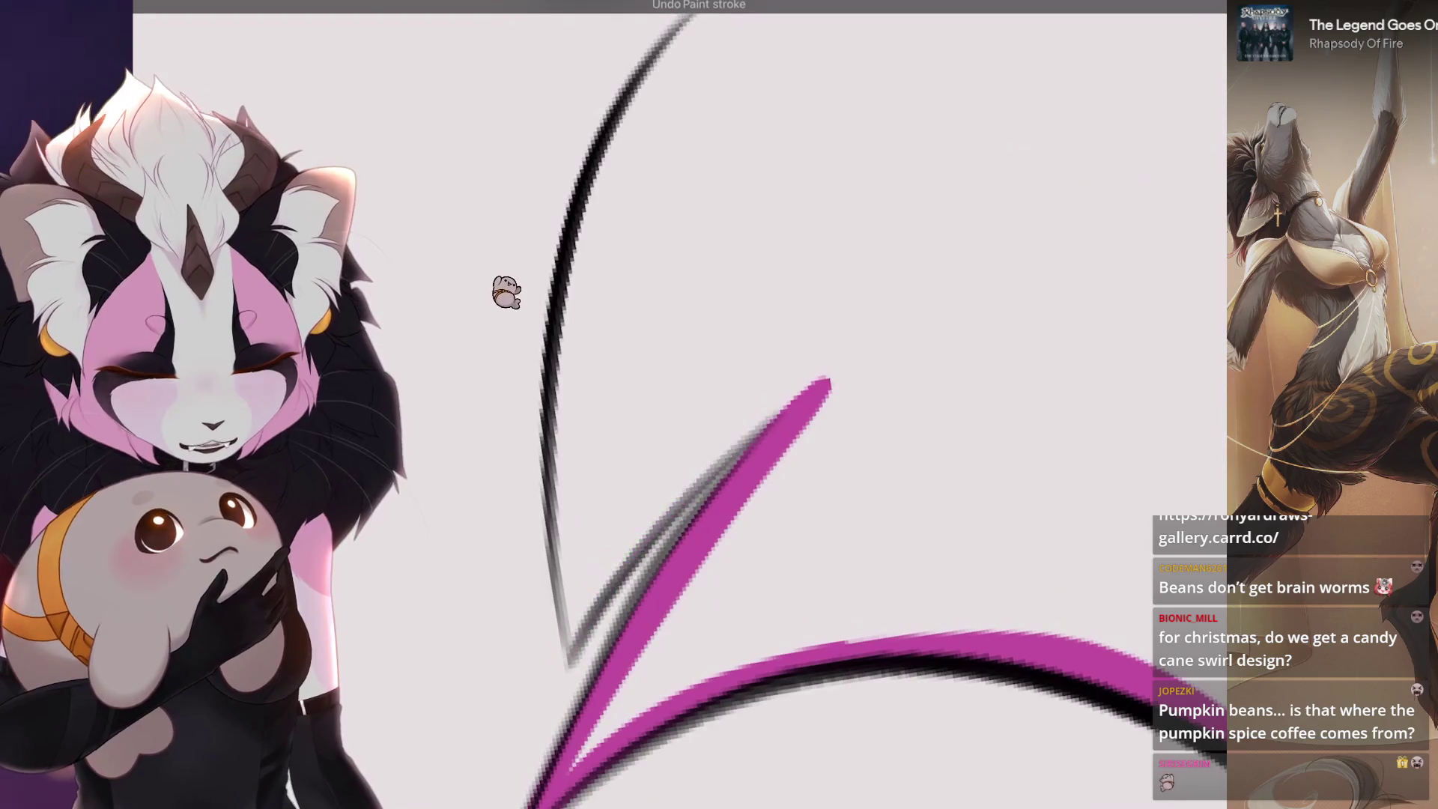
- Repaint magenta up the black diagonal line and rotate the canvas so the lines stand upright
drag(412, 267, 375, 259)
mouse_move(515, 670)
mouse_down()
mouse_move(803, 324)
mouse_move(910, 288)
mouse_up()
drag(809, 338, 787, 472)
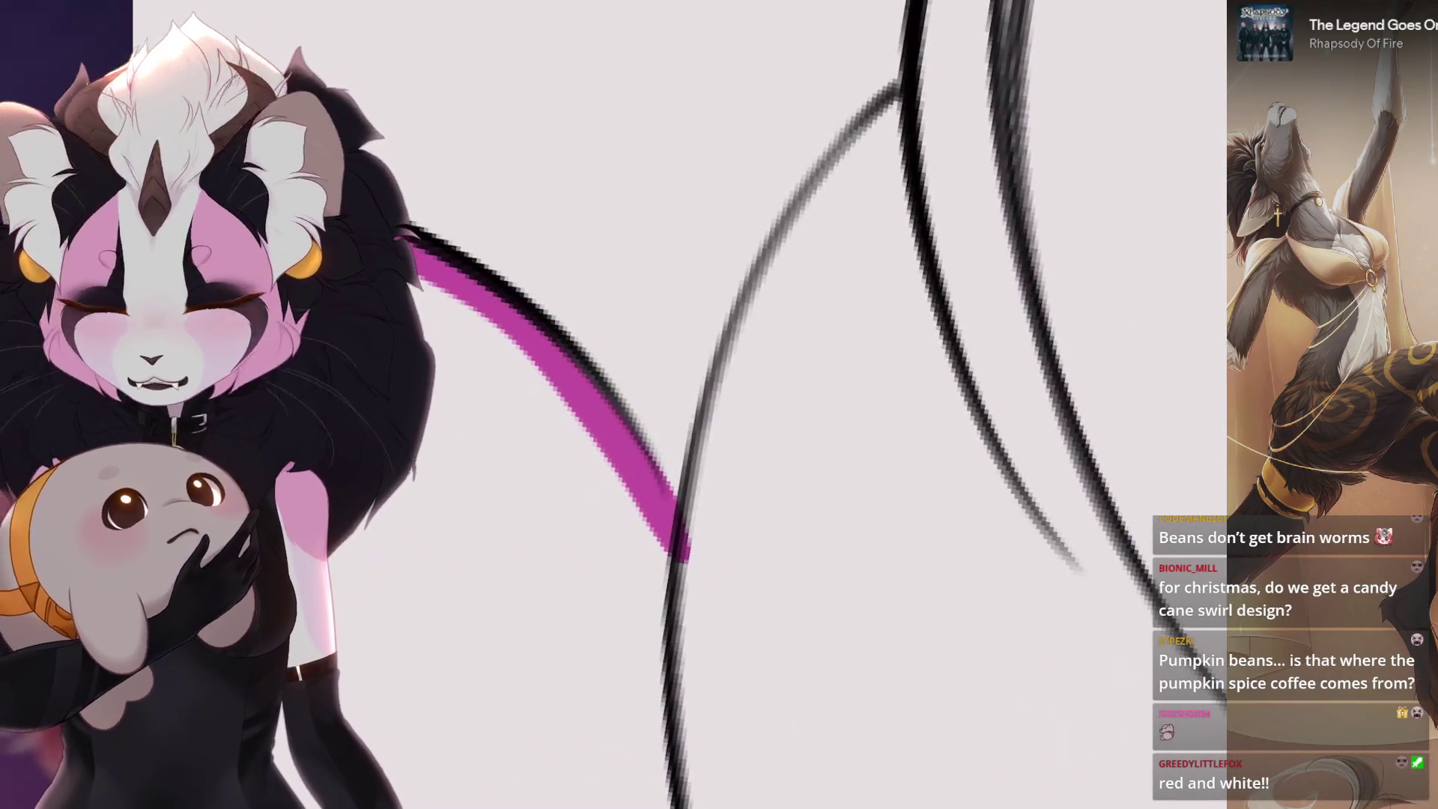
- Trace magenta along the black tail line and fill between the paired black lines
key(6)
drag(573, 571, 933, 266)
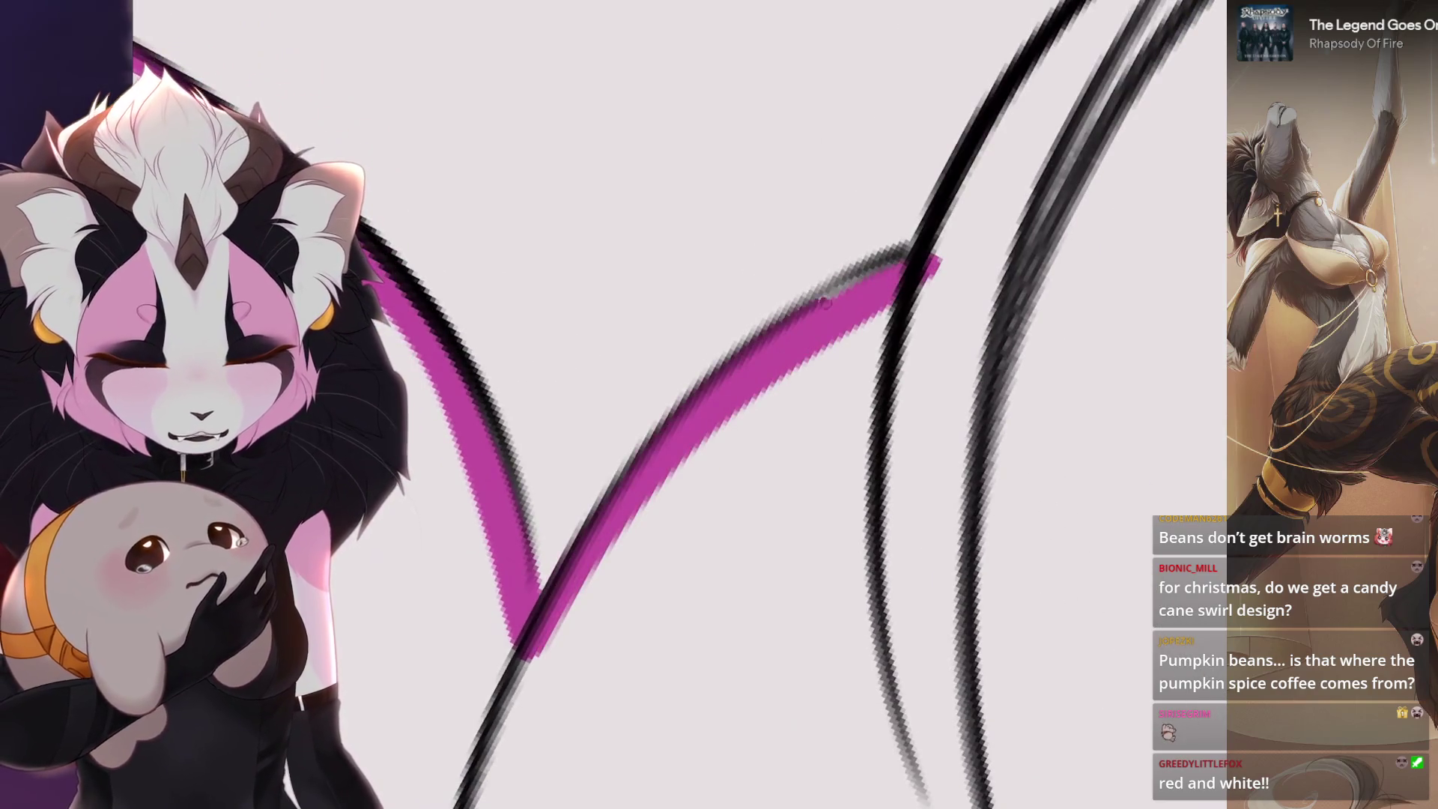
key(4)
key(4)
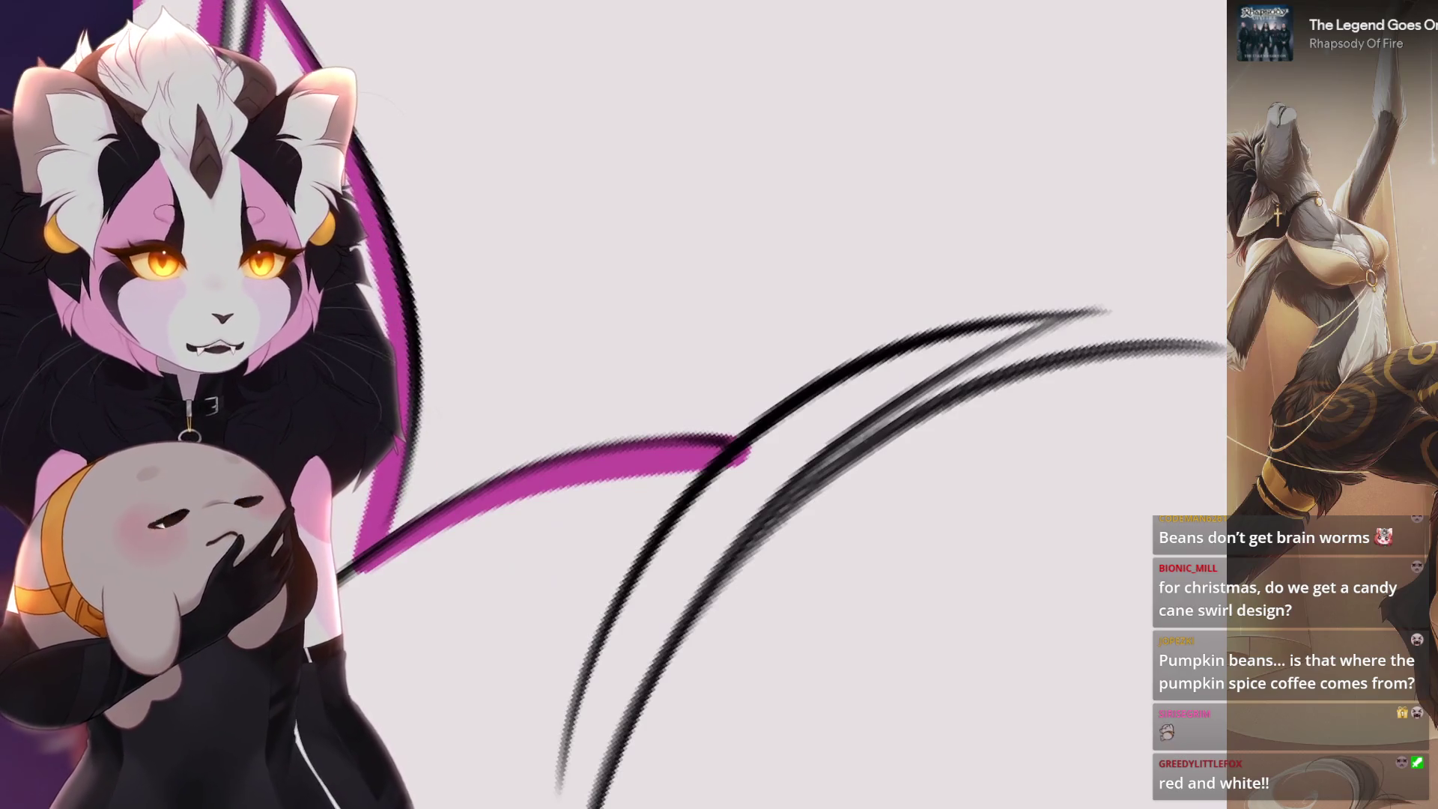
key(6)
mouse_move(636, 500)
mouse_down()
mouse_move(815, 335)
mouse_move(950, 281)
mouse_move(681, 556)
mouse_up()
mouse_move(773, 393)
mouse_down()
mouse_move(658, 618)
mouse_move(967, 337)
mouse_up()
key(5)
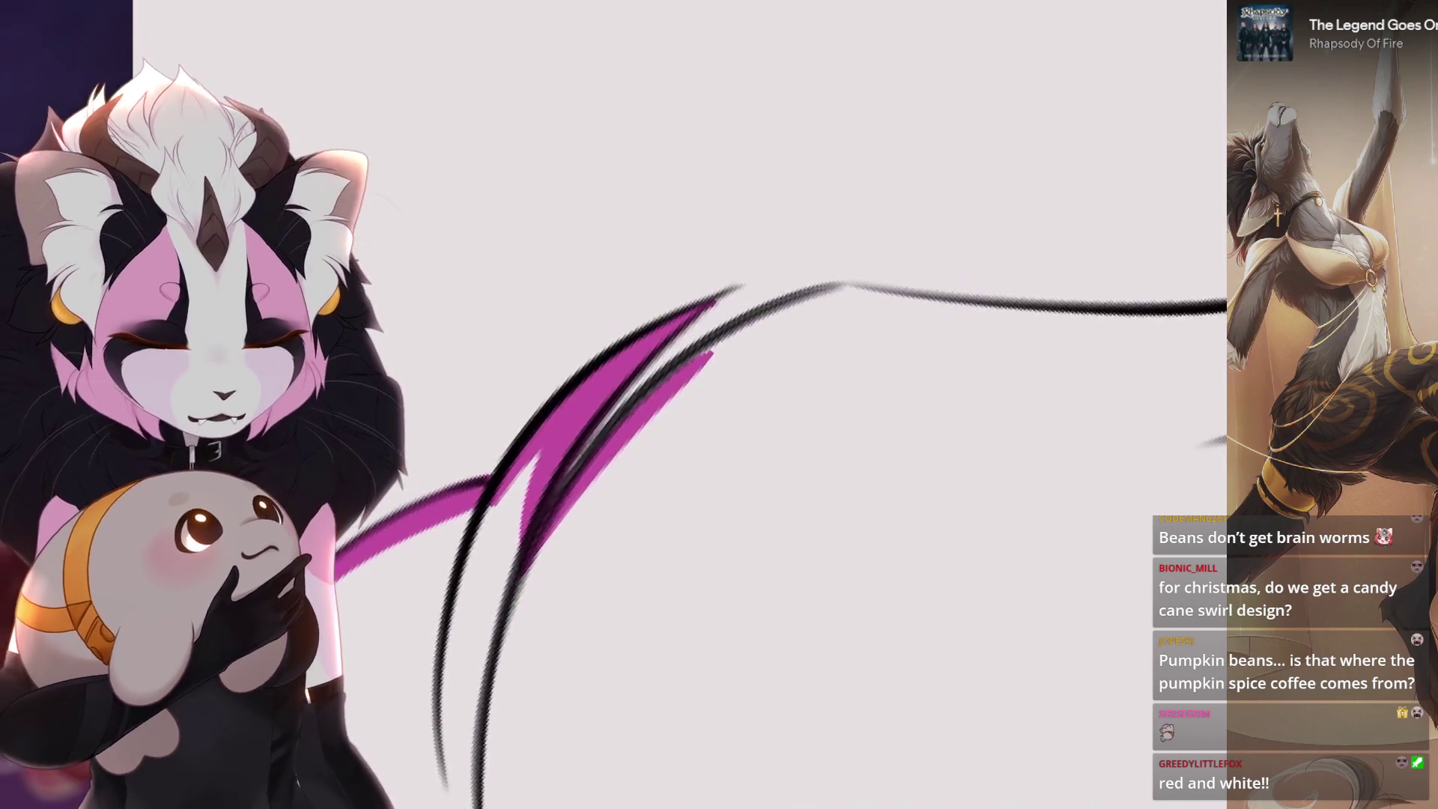
key(4)
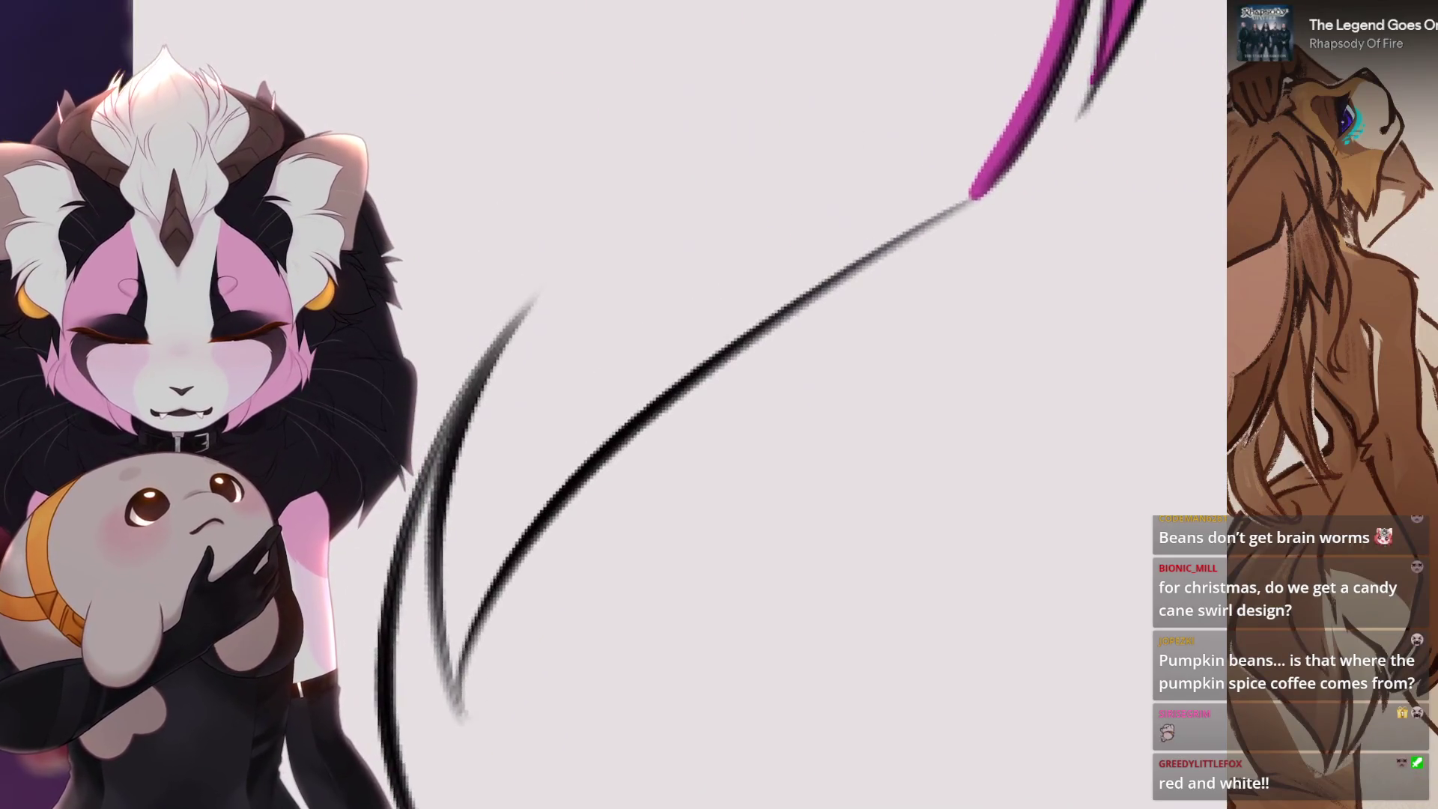
- Redraw the lower stroke farther along the line and trace magenta down the upper-left line to the V
key(ctrl+z)
mouse_move(450, 679)
mouse_down()
mouse_move(775, 309)
mouse_move(908, 230)
mouse_up()
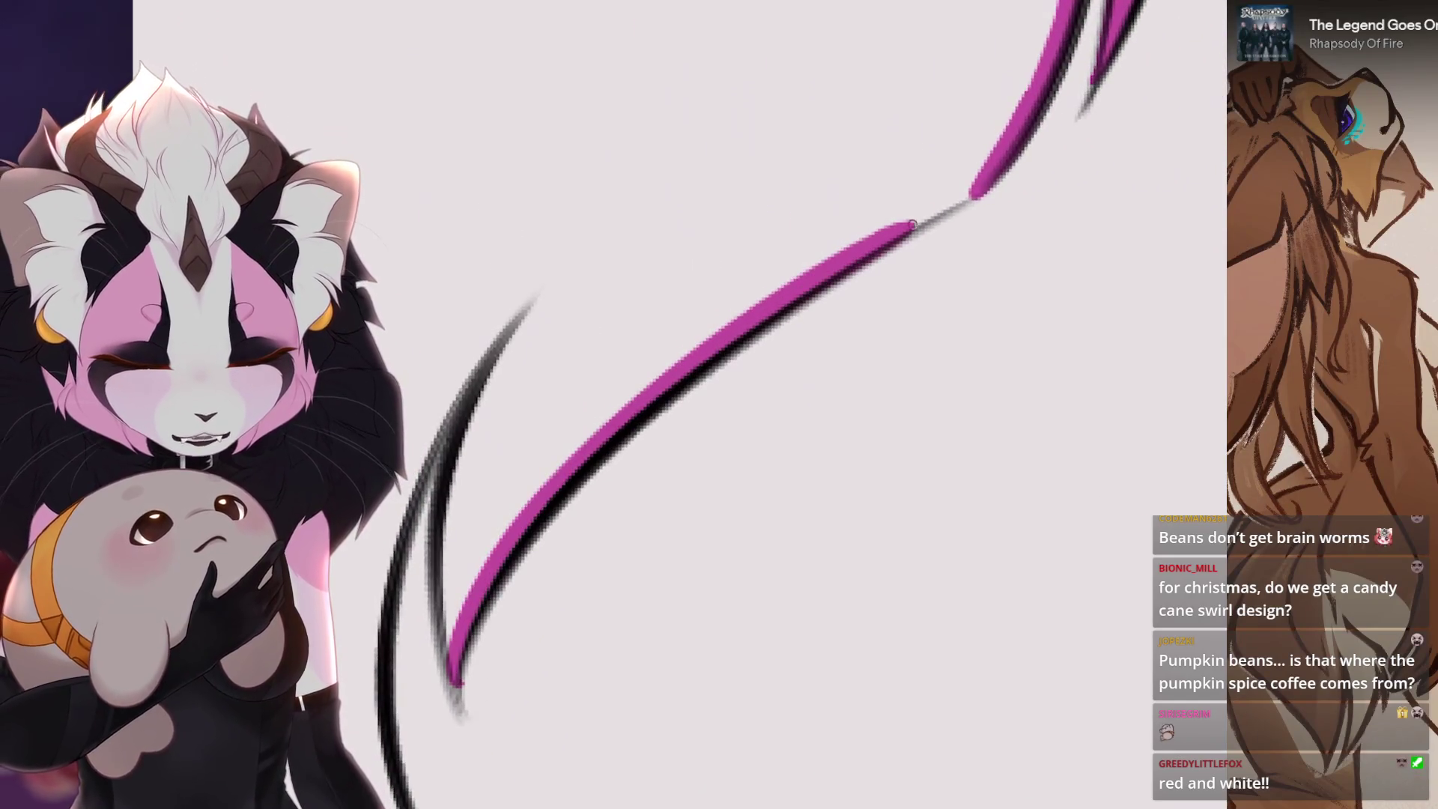
drag(674, 191, 593, 674)
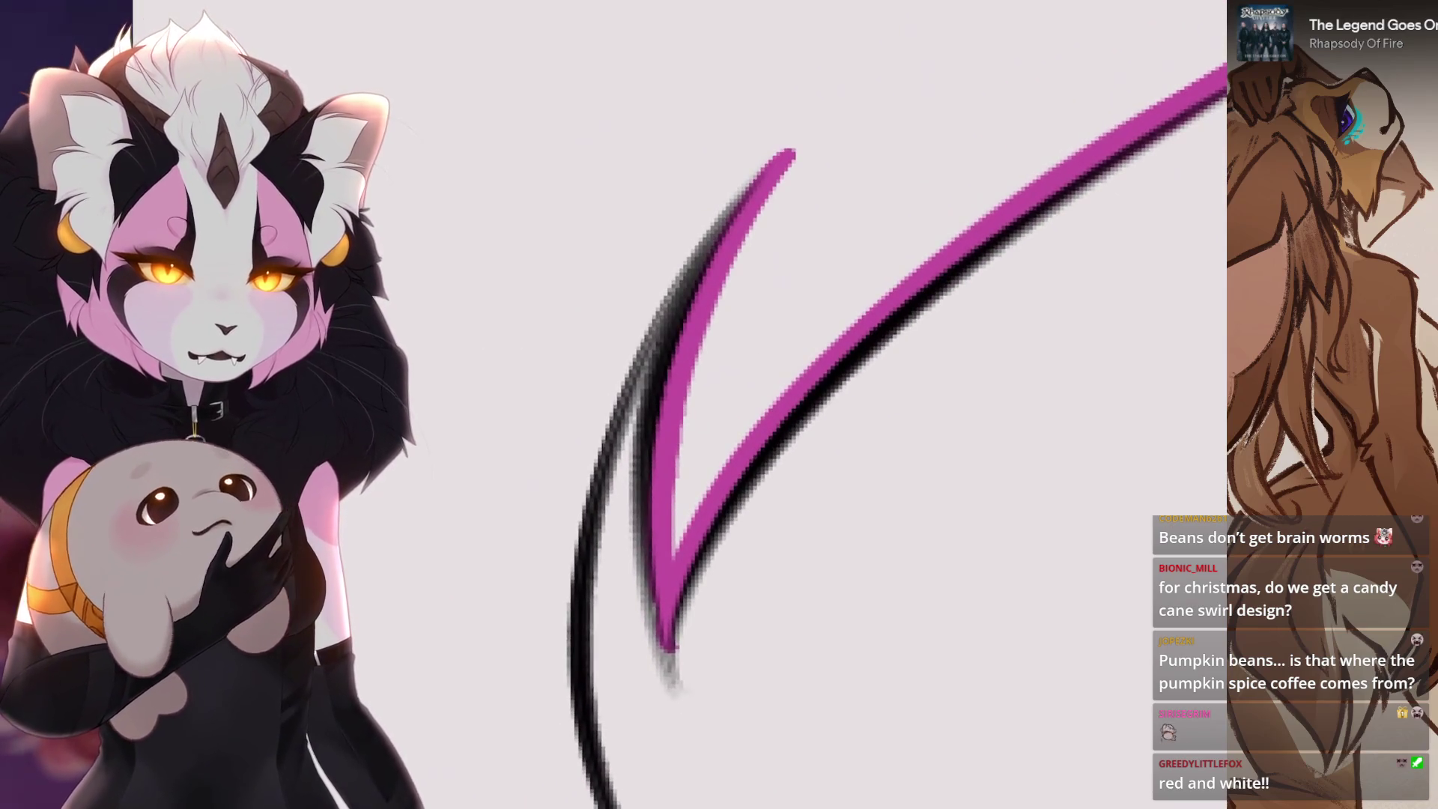
scroll(874, 435, down, 2)
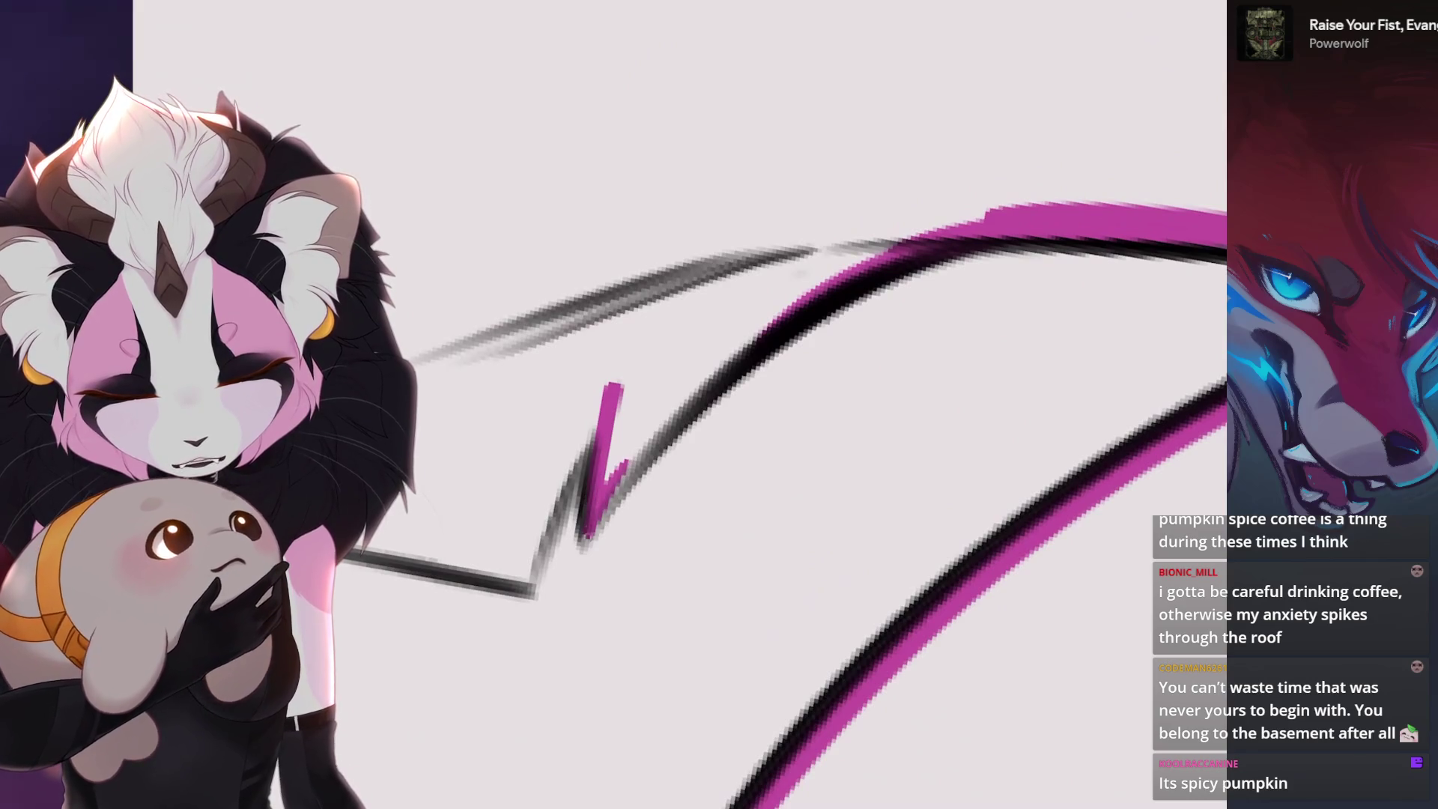
drag(587, 528, 801, 304)
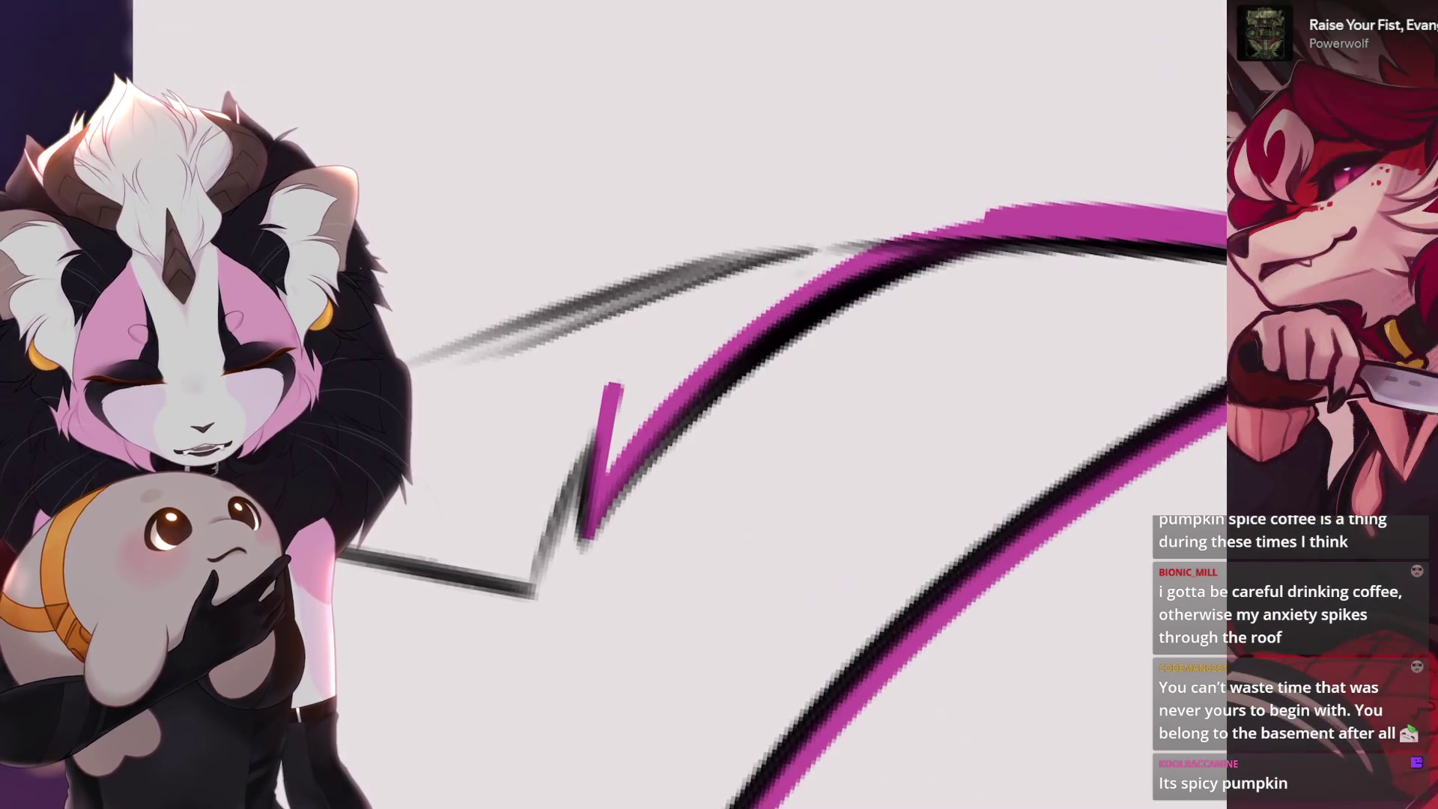
- Widen the magenta band between the diagonal black lines and paint along the steep line
drag(609, 473, 965, 215)
mouse_move(590, 461)
mouse_down()
mouse_move(630, 405)
mouse_move(877, 236)
mouse_up()
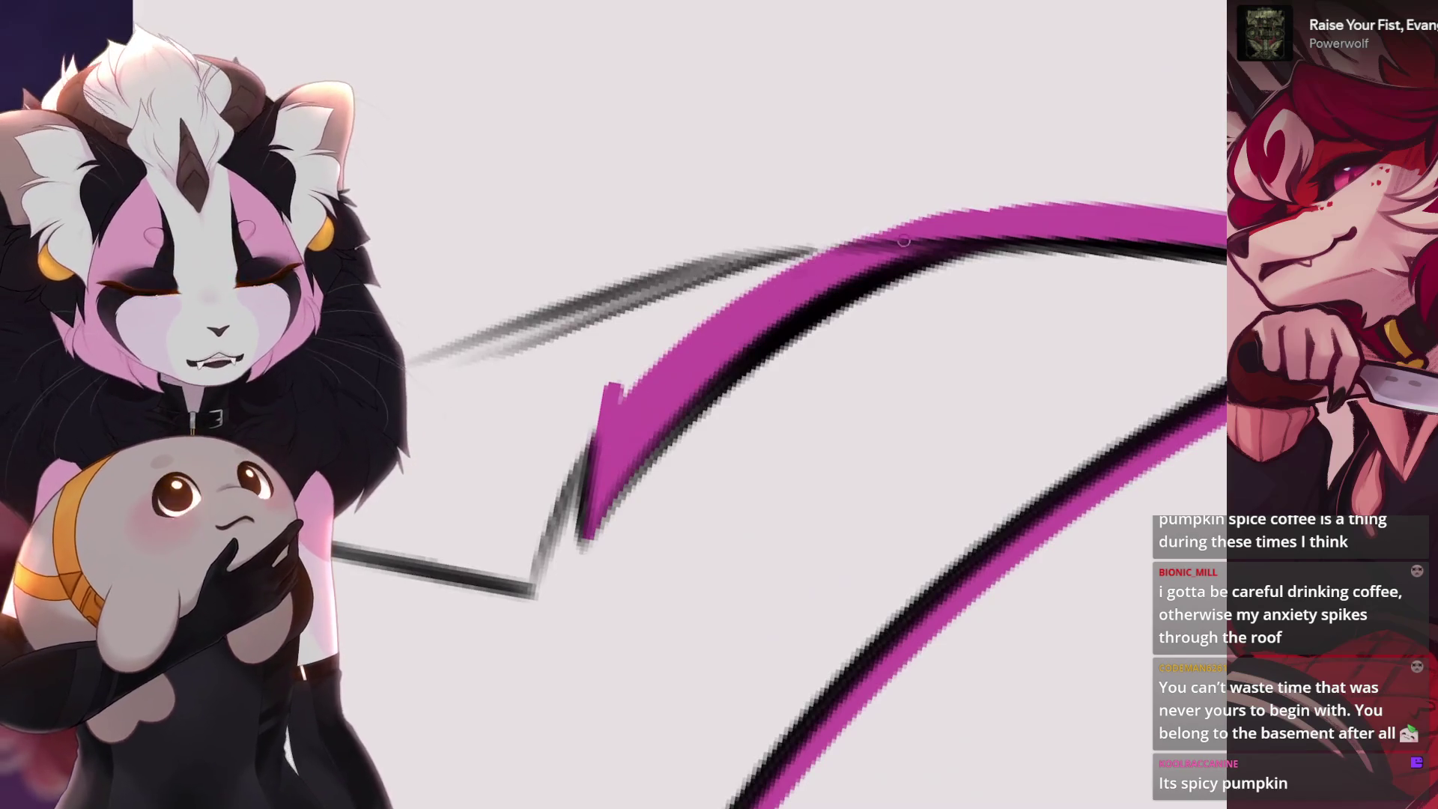
mouse_move(596, 427)
mouse_down()
mouse_move(715, 306)
mouse_move(852, 280)
mouse_up()
mouse_move(635, 546)
mouse_down()
mouse_move(361, 607)
mouse_move(492, 337)
mouse_move(517, 455)
mouse_move(613, 304)
mouse_up()
- Undo the last stroke, then extend magenta along the diagonal line and its lower part
key(ctrl+z)
drag(450, 618, 613, 231)
mouse_move(500, 371)
mouse_down()
mouse_move(613, 287)
mouse_move(674, 337)
mouse_up()
drag(382, 596, 473, 494)
drag(338, 686, 481, 494)
- Thicken the magenta band farther along the line and add short ticks at its end and the zigzag
drag(428, 674, 640, 242)
mouse_move(675, 337)
mouse_down()
mouse_move(732, 405)
mouse_move(854, 281)
mouse_up()
drag(405, 639, 481, 584)
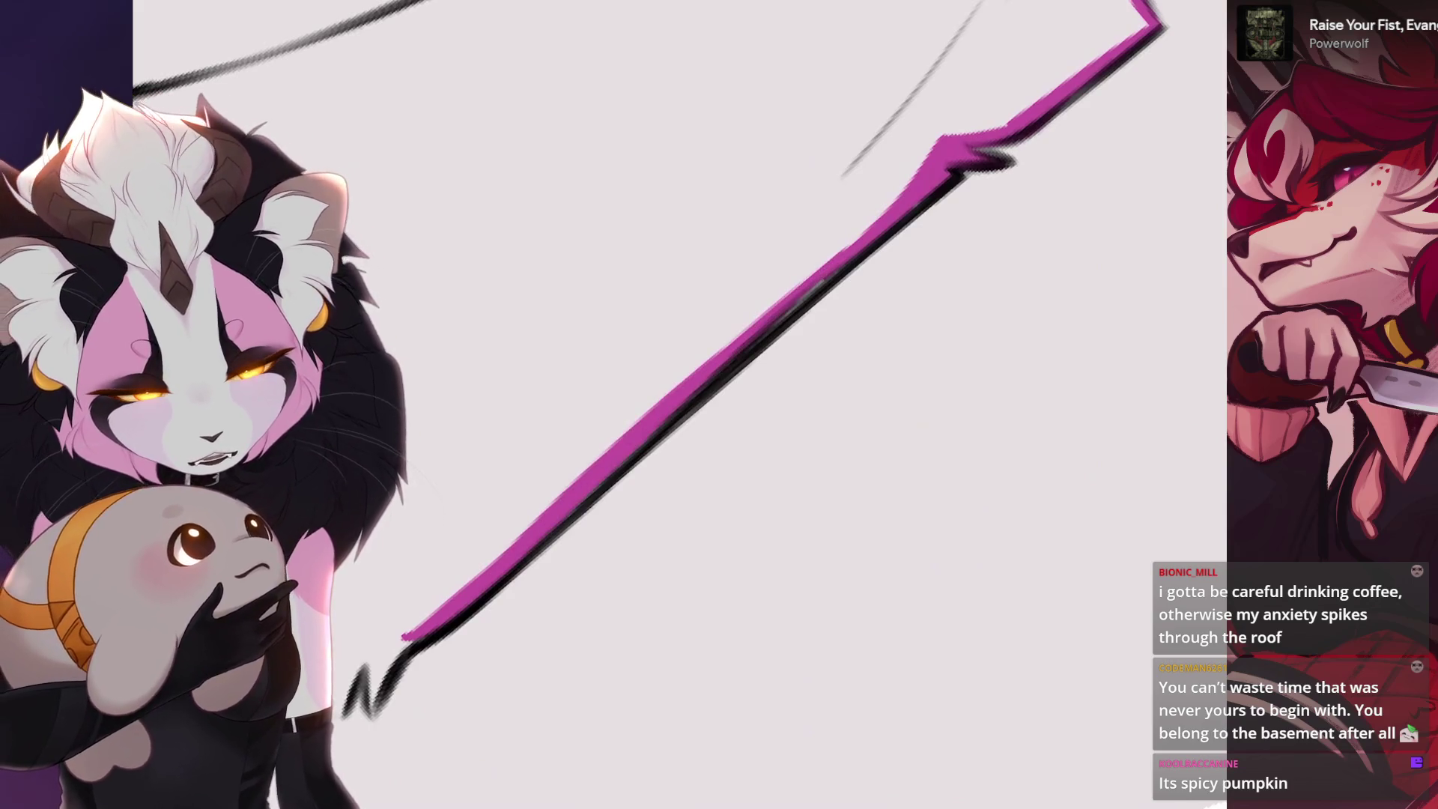
drag(607, 450, 899, 193)
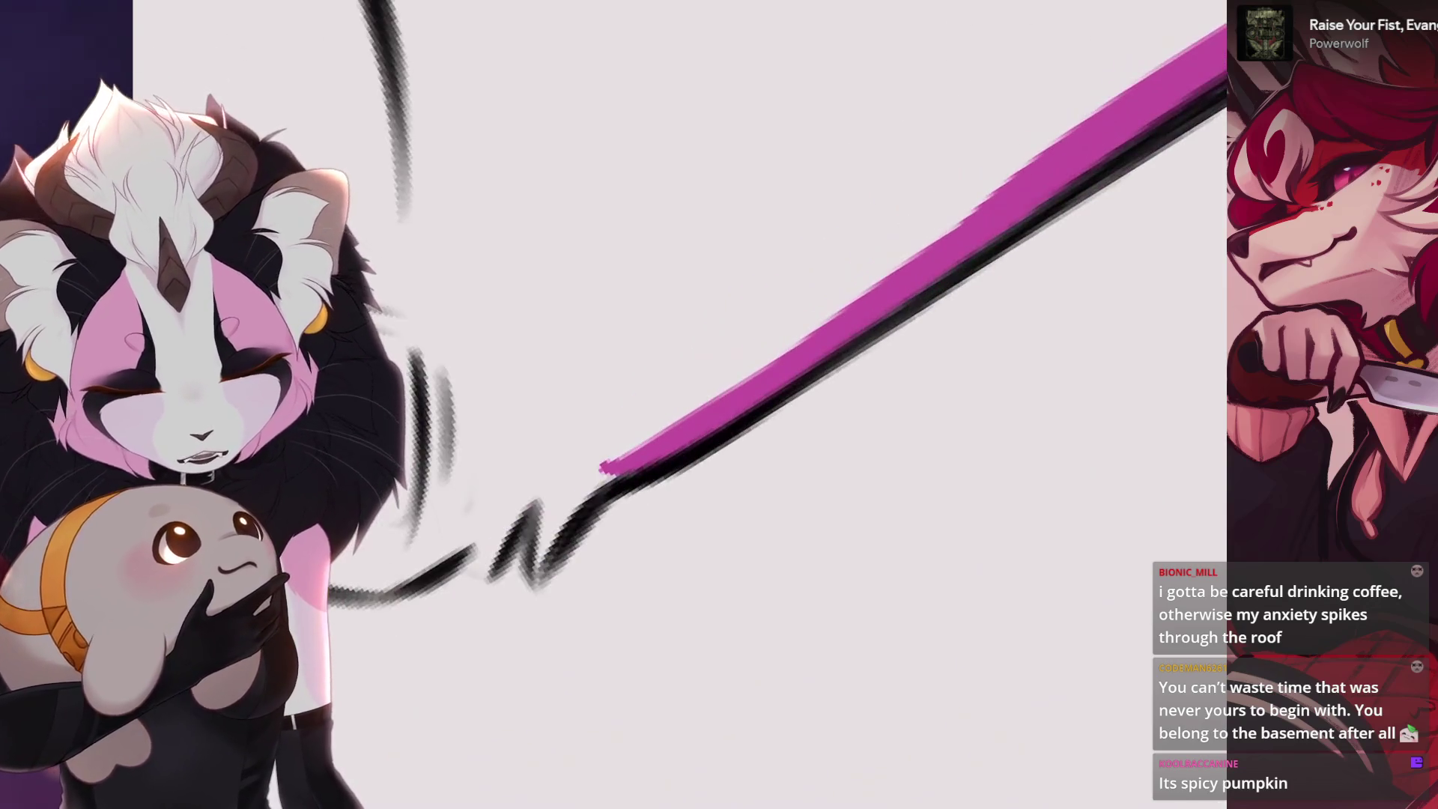
drag(541, 470, 531, 568)
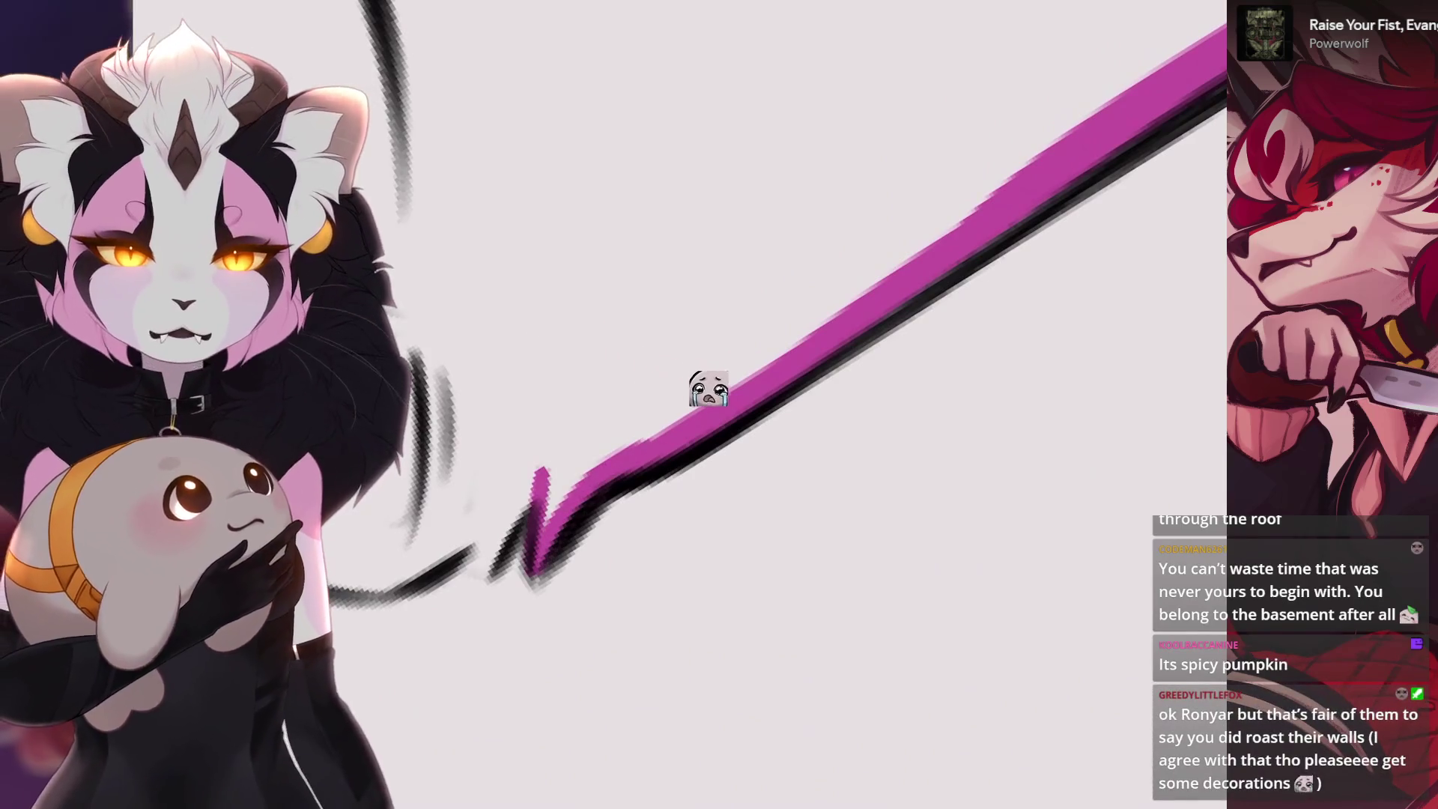
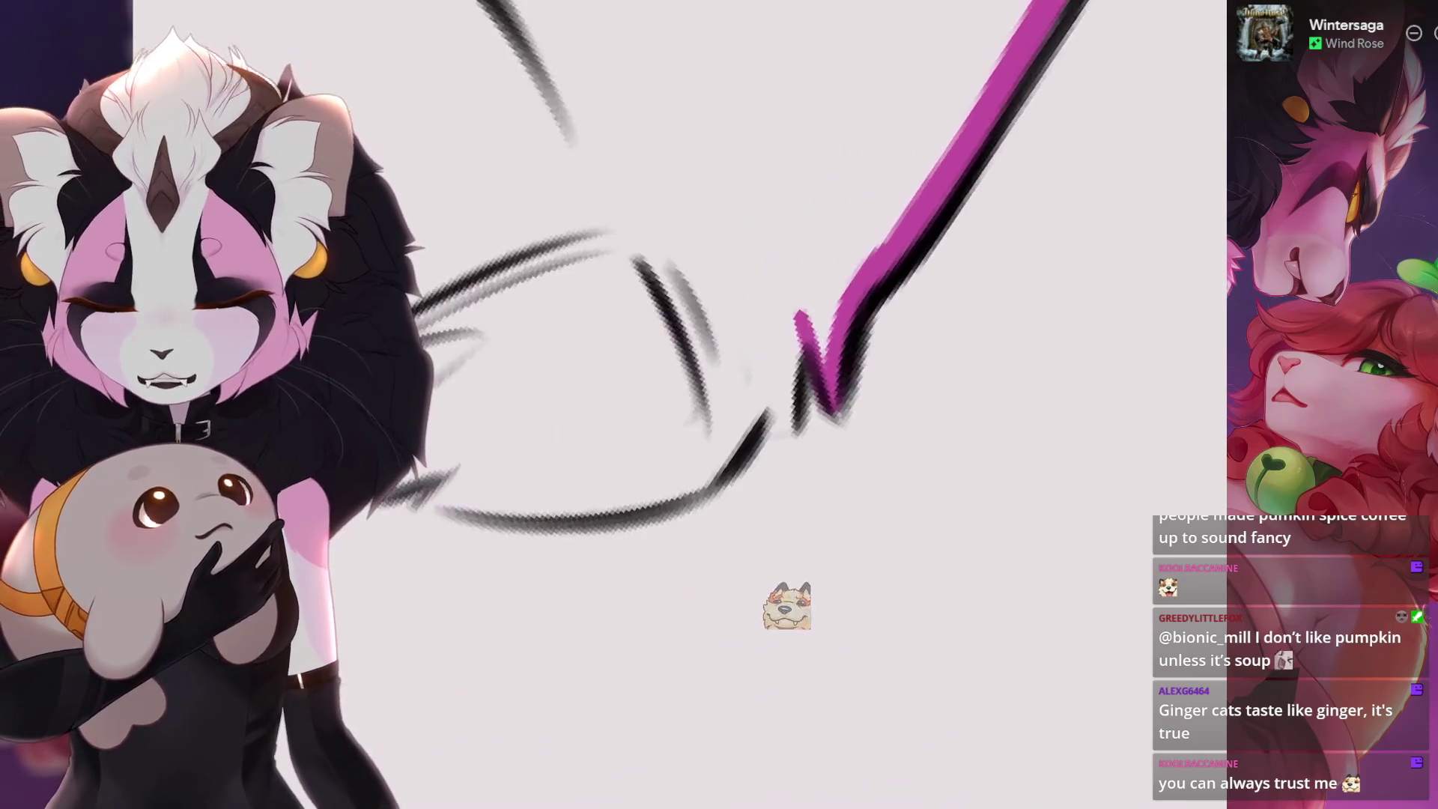
- Trace magenta lineart down the black sketch curve and start the lower zigzag fur tuft
drag(801, 318, 772, 416)
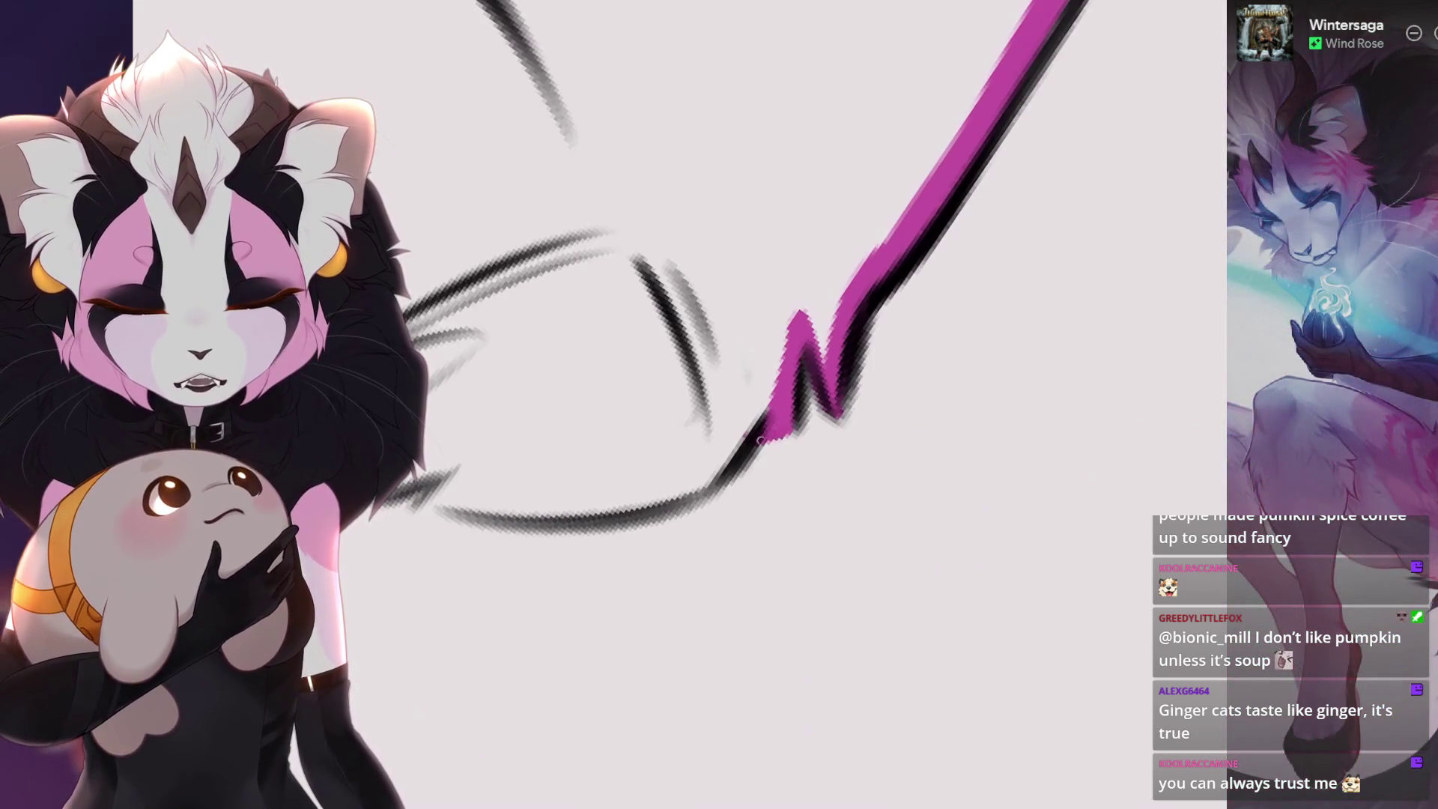
drag(790, 330, 703, 480)
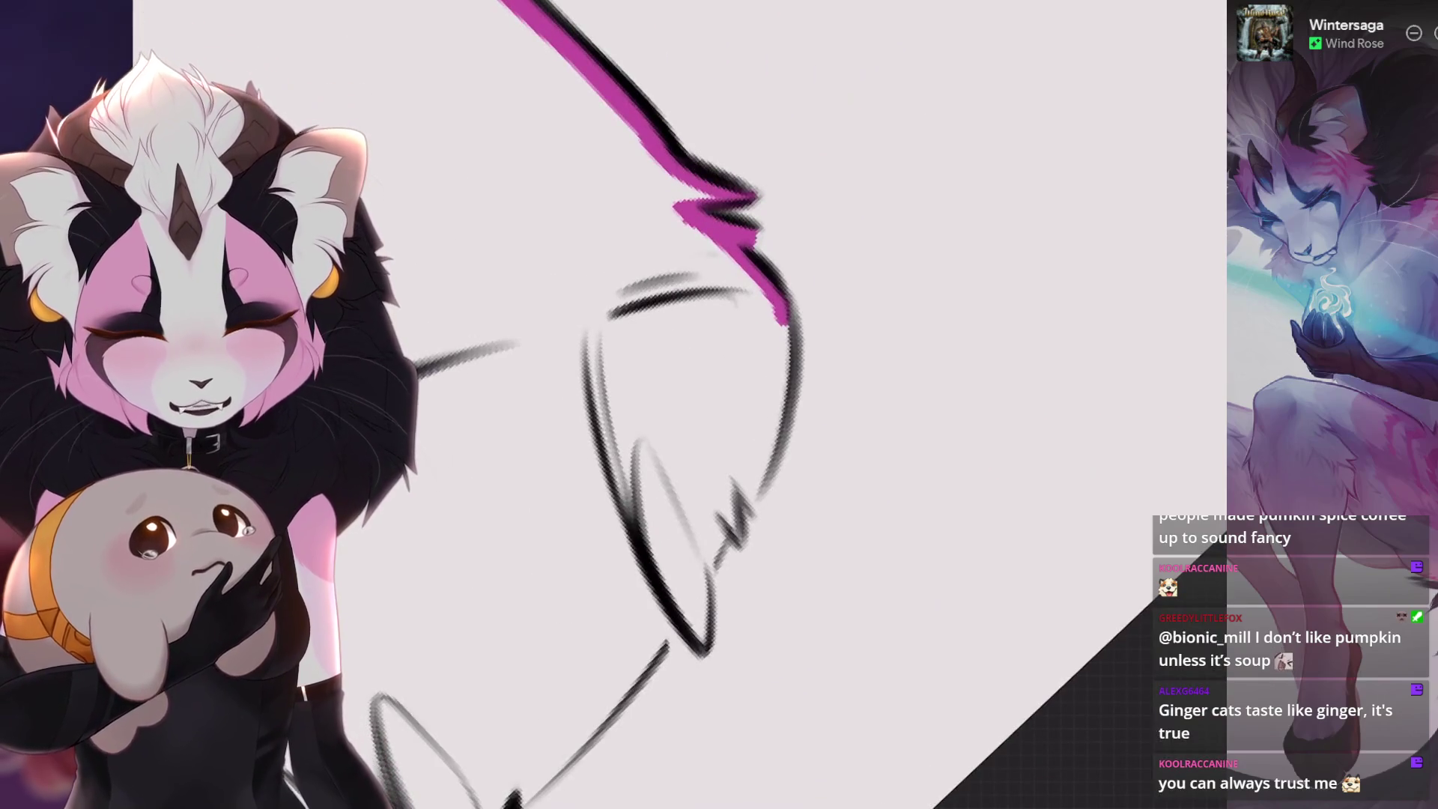
drag(612, 495, 528, 560)
drag(613, 500, 668, 427)
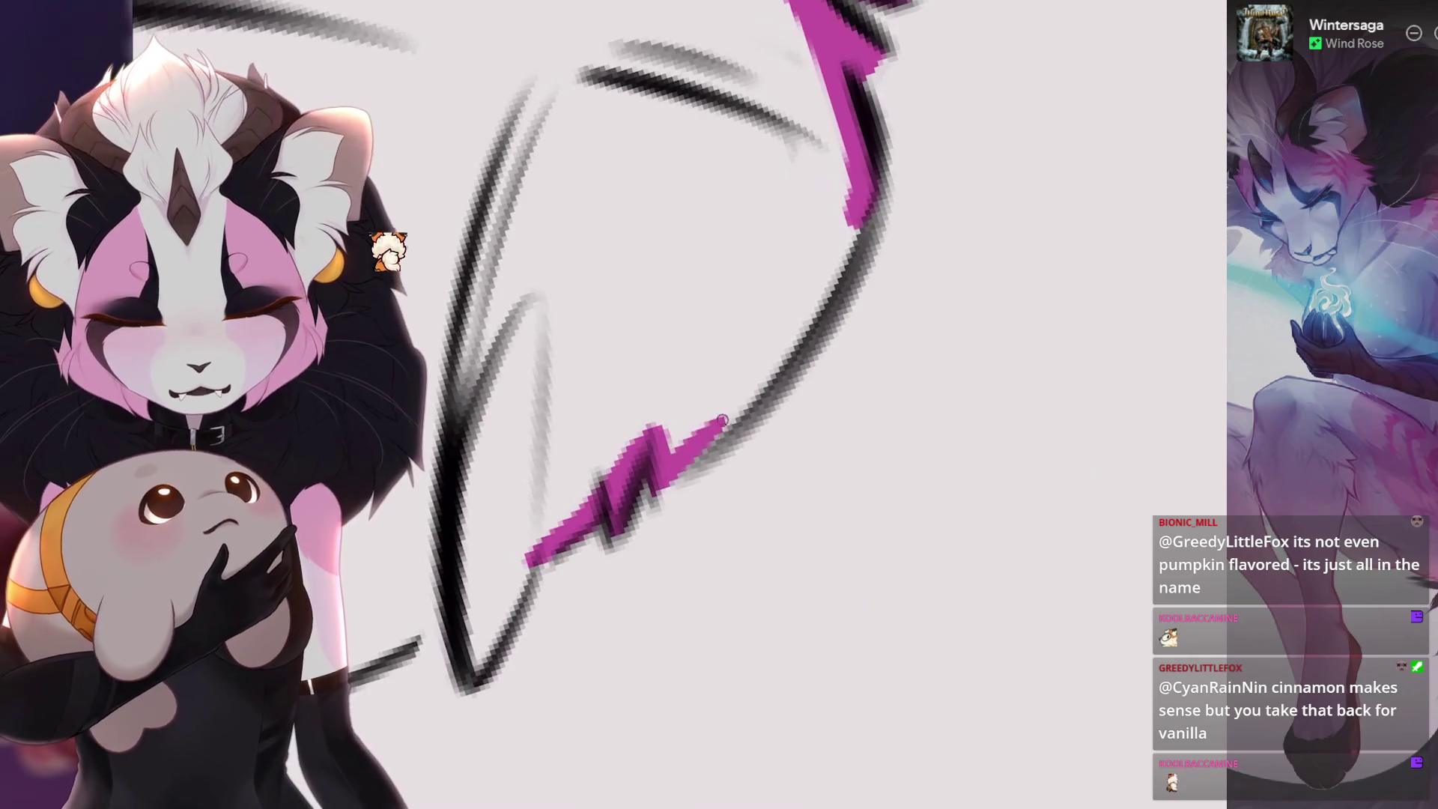
- Ink the black curve down into the zigzag, turning the canvas for a flatter angle
drag(871, 214, 675, 466)
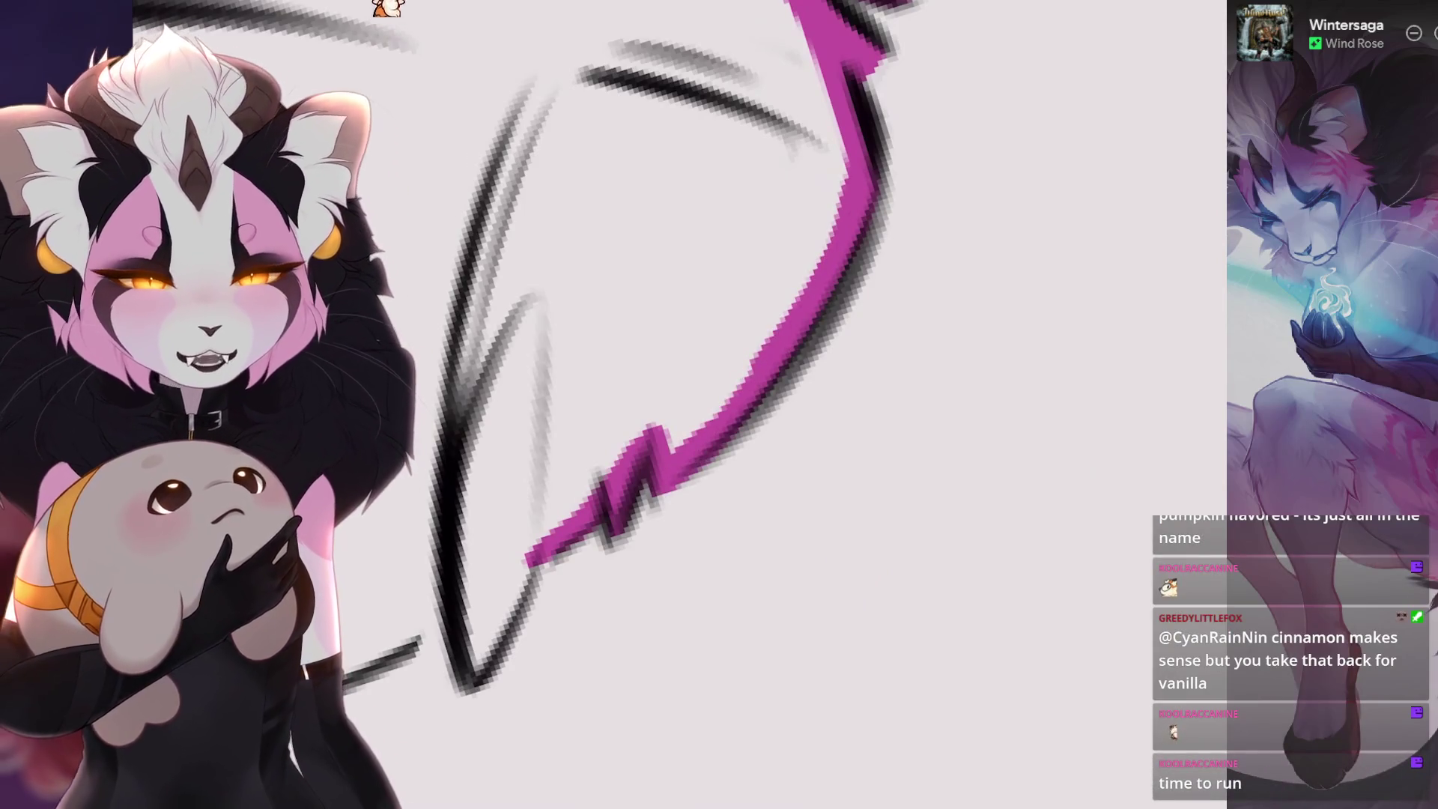
drag(865, 221, 1170, 180)
mouse_move(713, 343)
mouse_down()
mouse_move(672, 562)
mouse_move(793, 399)
mouse_up()
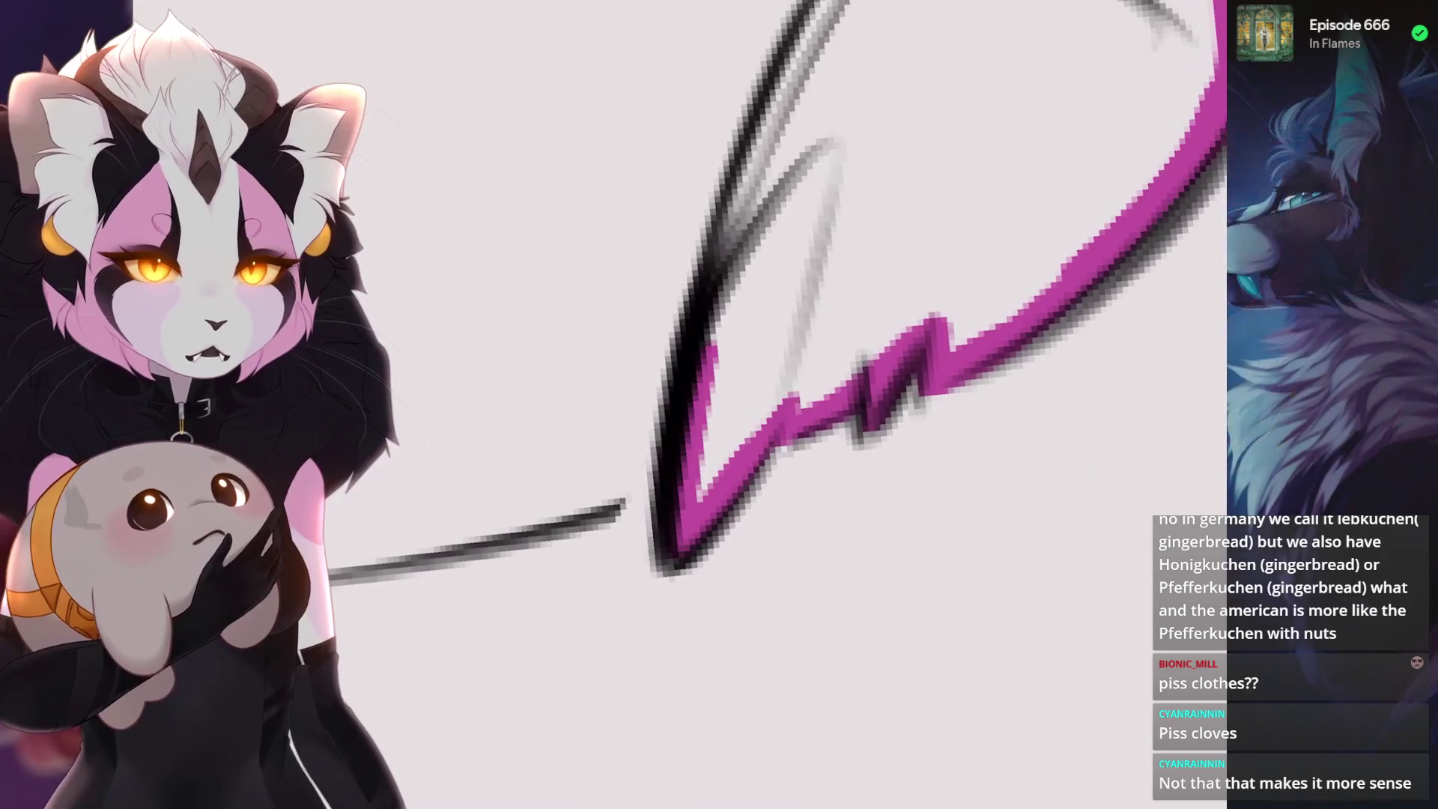
- Leave the drawing for the iPad home screen
key(super+h)
- Reopen the Procreate drawing full screen from the home screen
key(super+Tab)
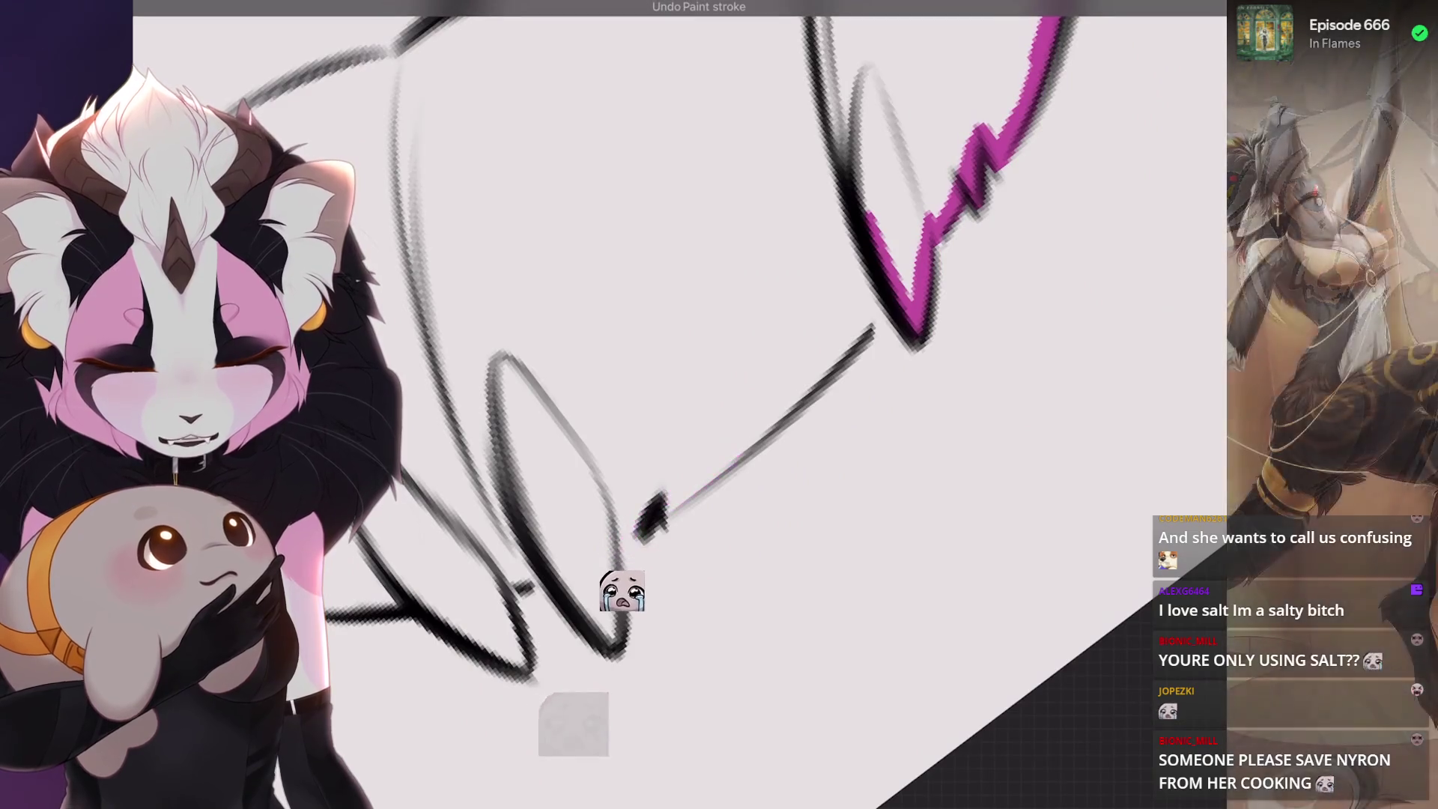
- Ink the vertical and diagonal tuft lines on the sketch's left side in magenta
drag(720, 469, 875, 326)
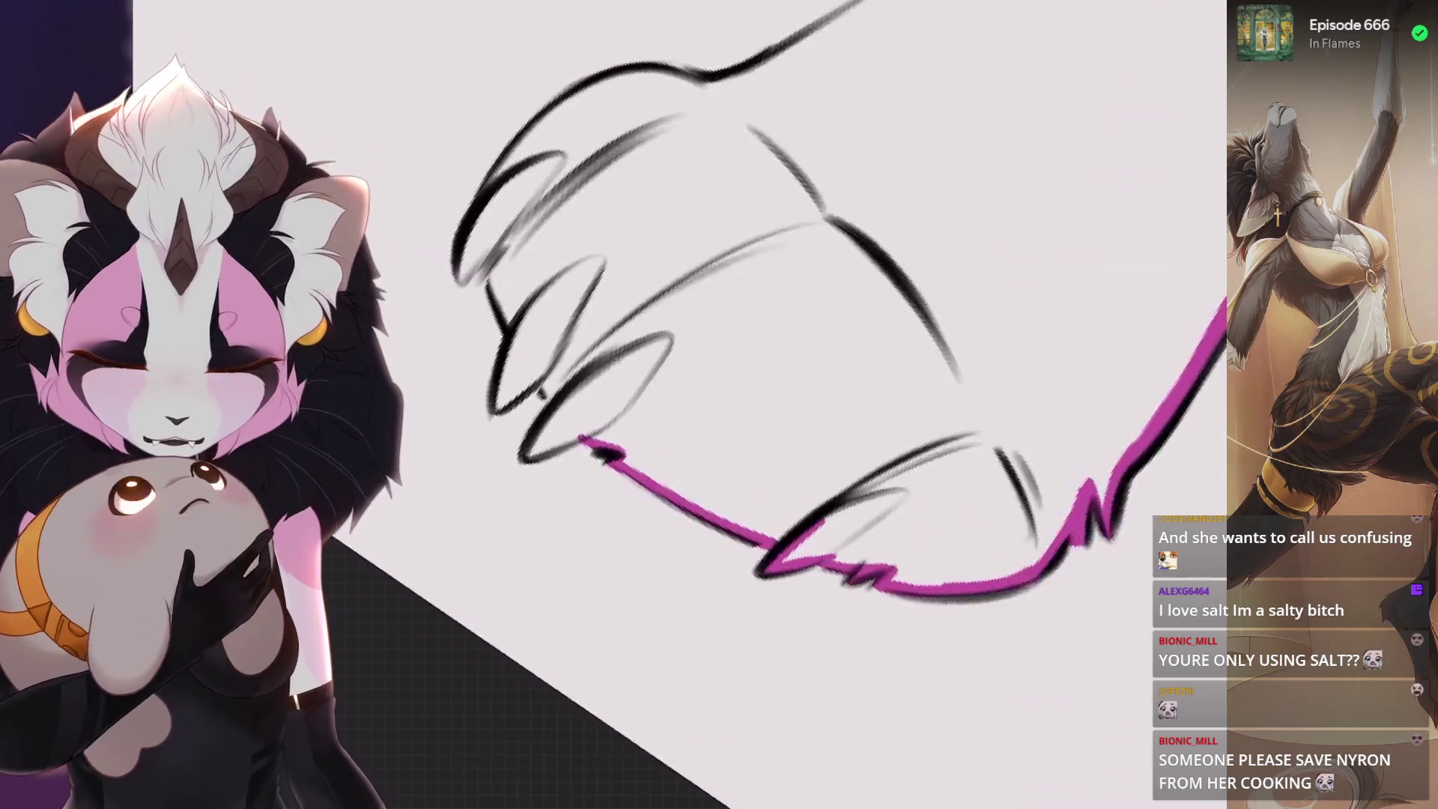
mouse_move(669, 363)
mouse_down()
mouse_move(643, 561)
mouse_move(721, 469)
mouse_up()
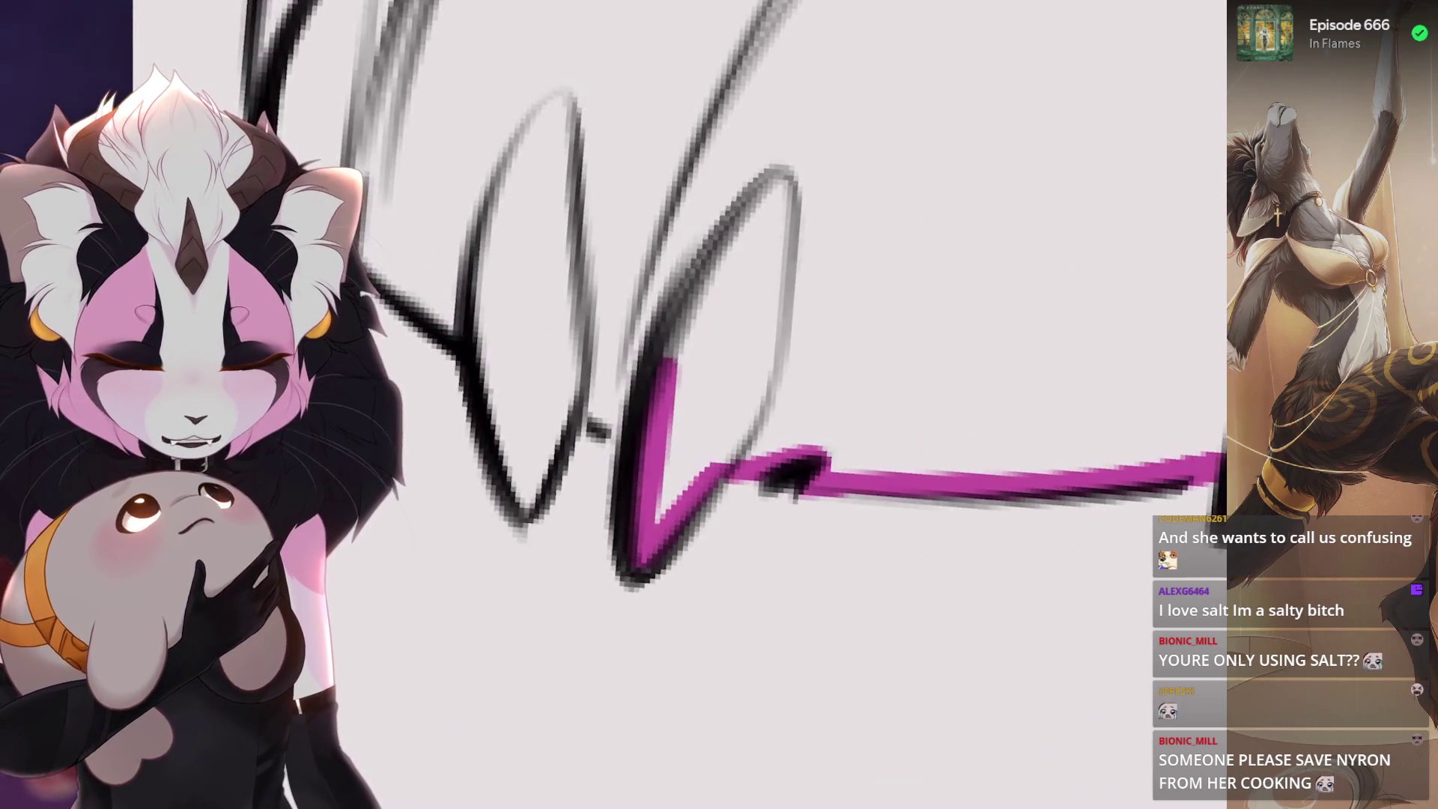
mouse_move(559, 316)
mouse_down()
mouse_move(582, 557)
mouse_move(655, 450)
mouse_up()
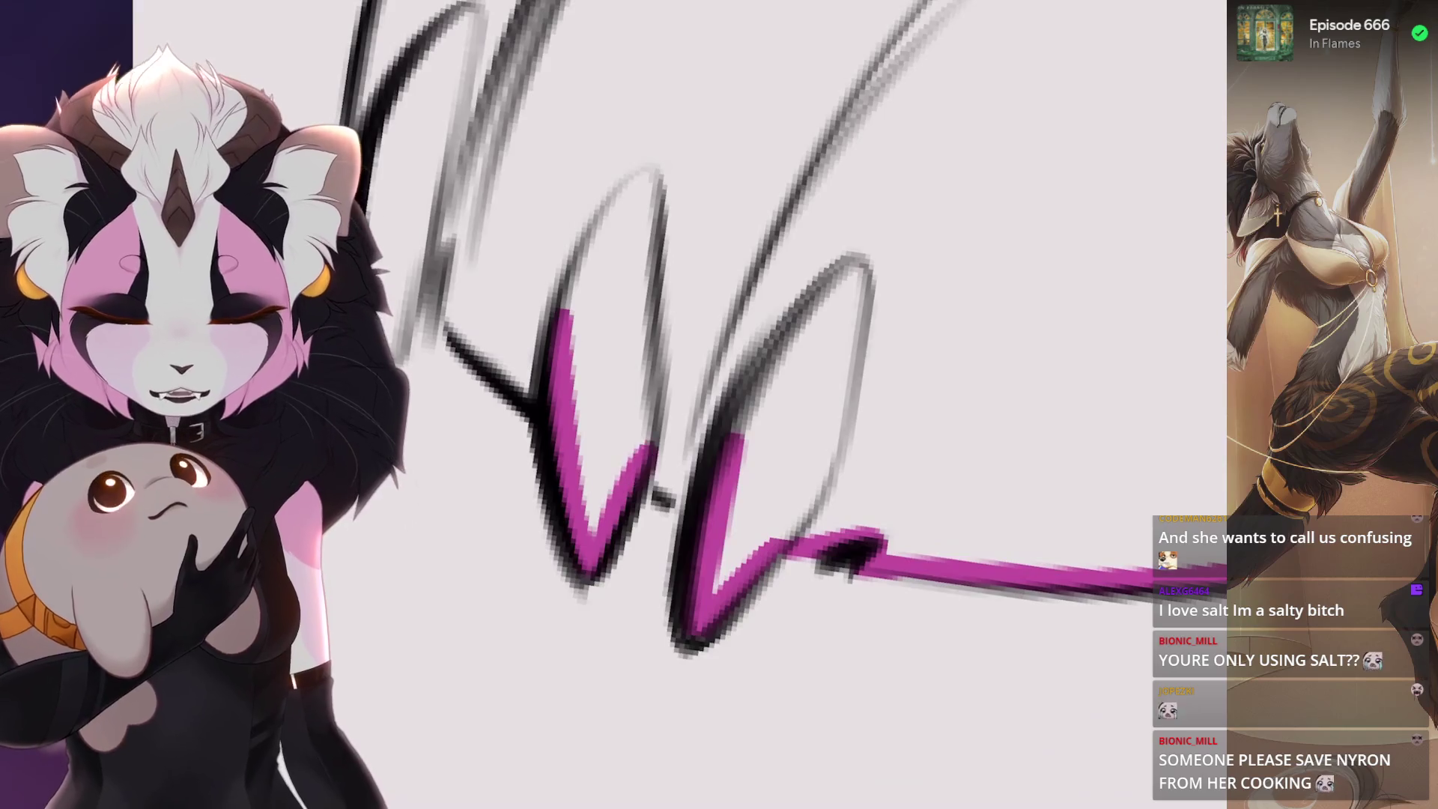
drag(586, 517, 559, 565)
drag(601, 418, 629, 529)
- Finish inking the sketch's left edge and its tufts in magenta
drag(590, 374, 612, 530)
drag(720, 281, 616, 507)
drag(629, 396, 602, 522)
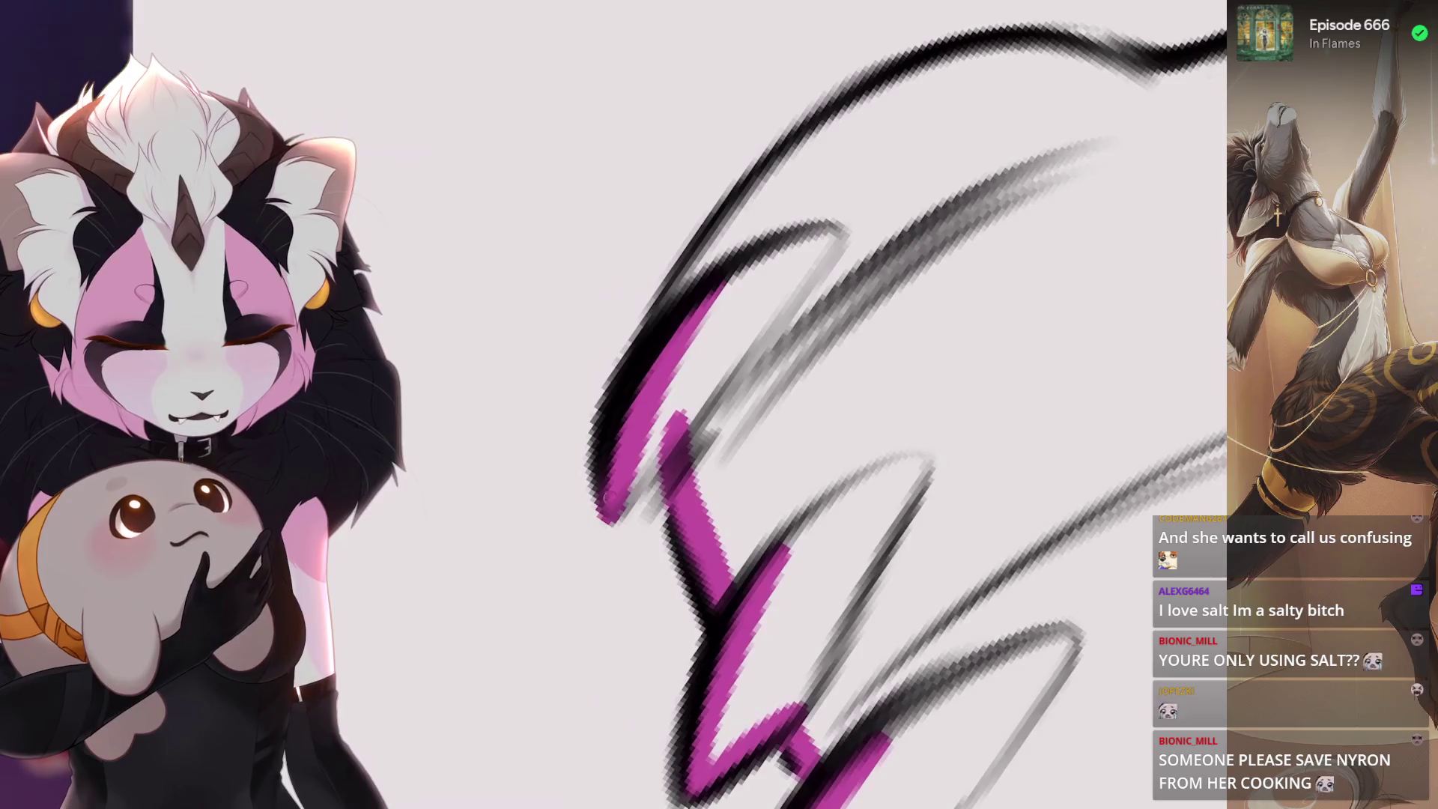
- Trace the upper-left contour of the sketch with a long magenta line
drag(782, 212, 663, 461)
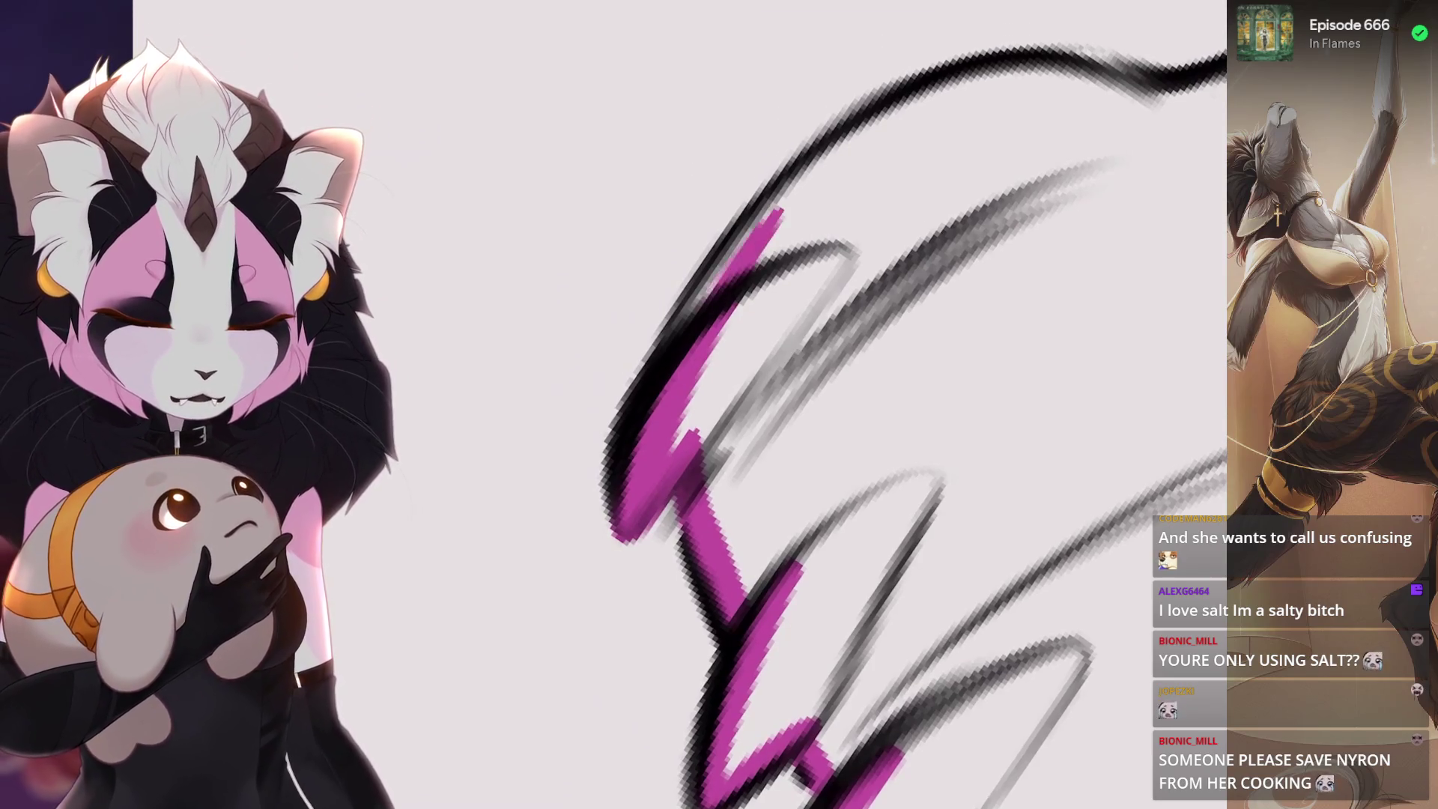
drag(800, 310, 631, 440)
mouse_move(765, 358)
mouse_down()
mouse_move(618, 594)
mouse_move(932, 289)
mouse_move(989, 281)
mouse_up()
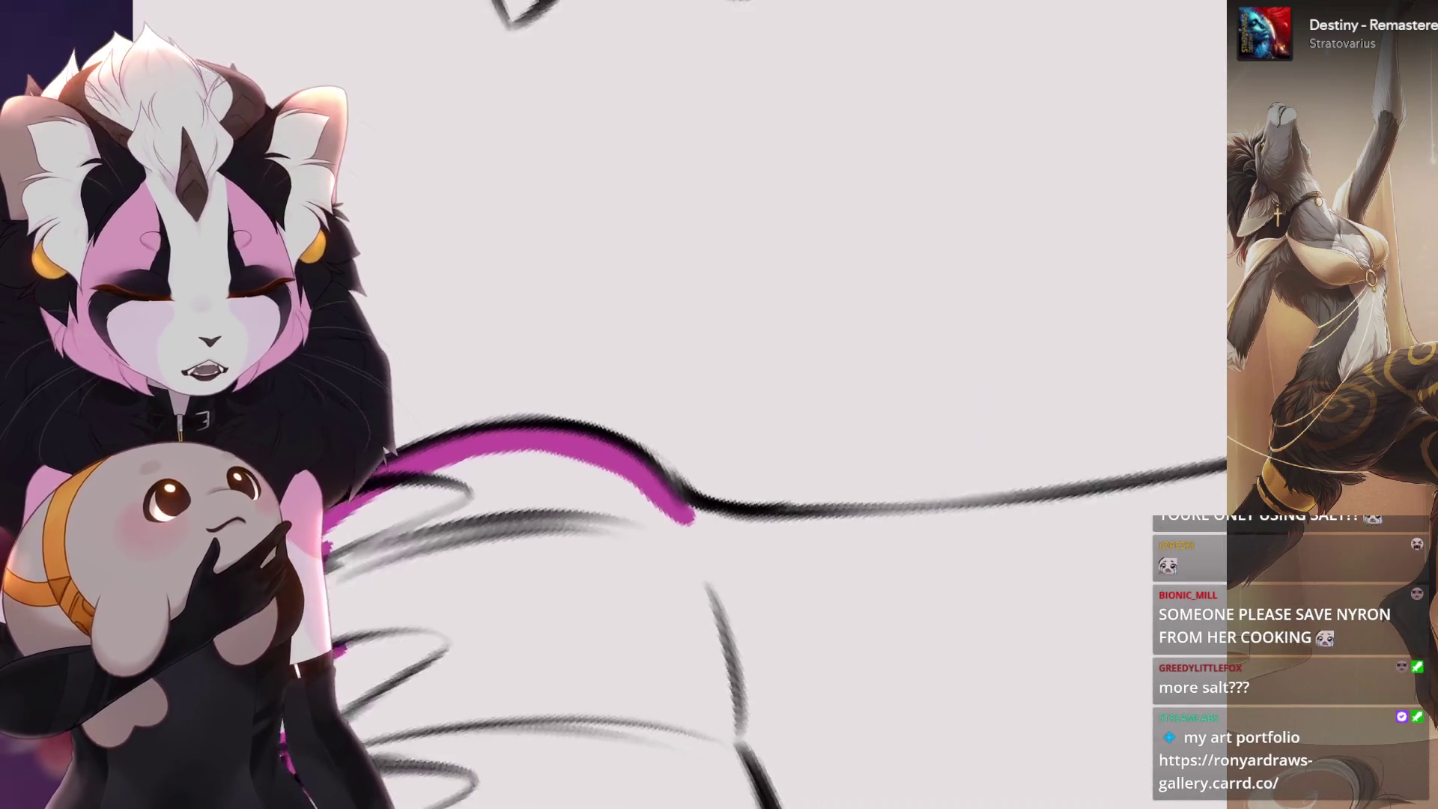